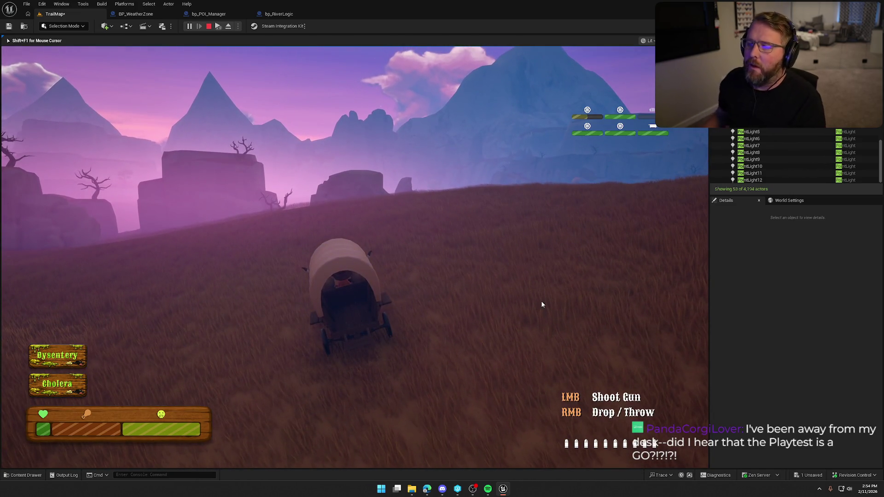
Stop the running TrailMap play session with Esc to return to level editing
key(Escape)
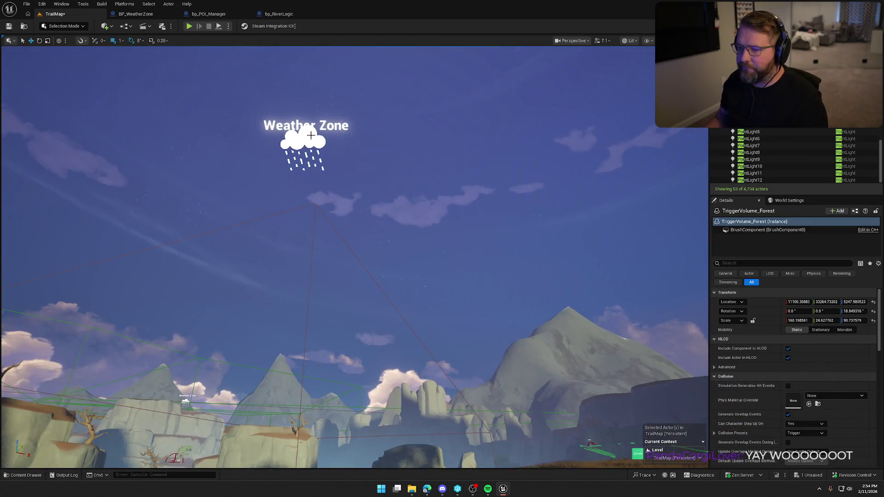
In World Settings, change the GameMode Override from GM_InGame to GM_TestMode
click(310, 135)
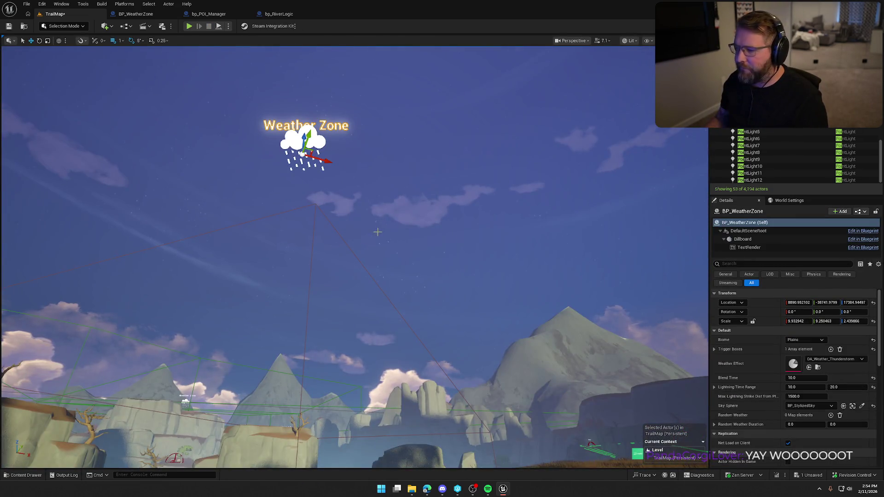
mouse_move(569, 357)
mouse_down()
mouse_move(597, 244)
mouse_move(443, 318)
mouse_move(359, 313)
mouse_move(508, 316)
mouse_up()
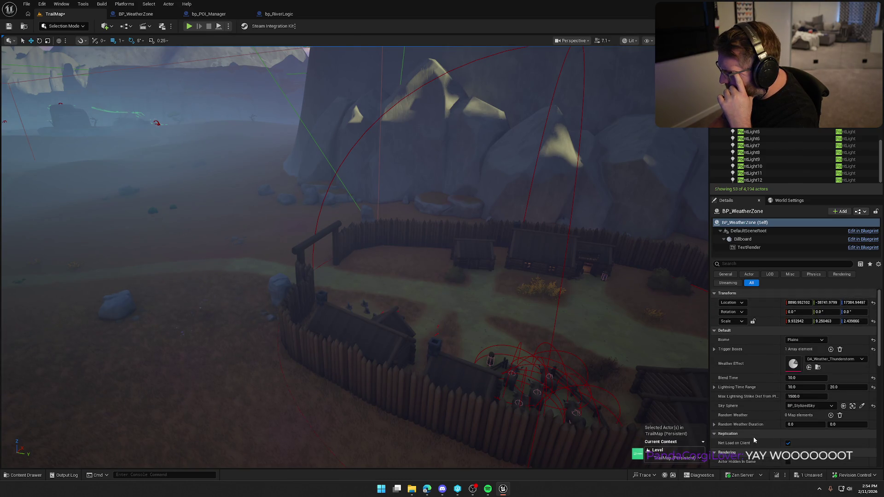
drag(424, 300, 424, 240)
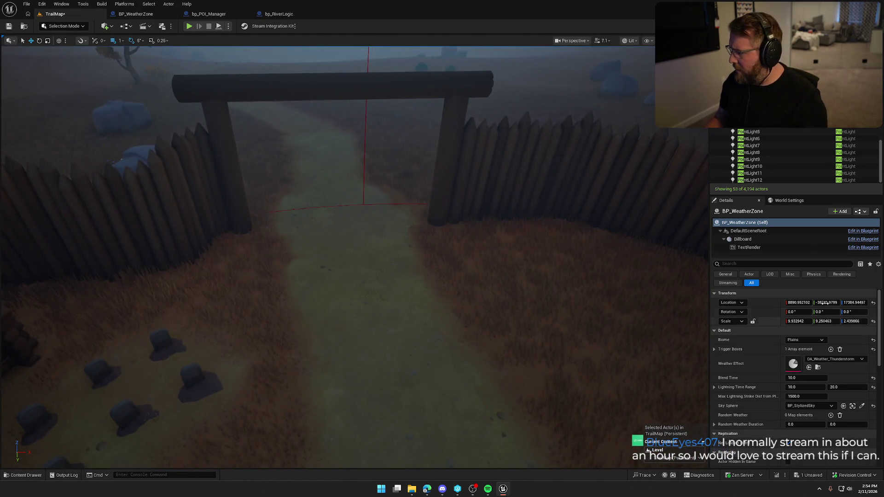
click(796, 202)
click(813, 233)
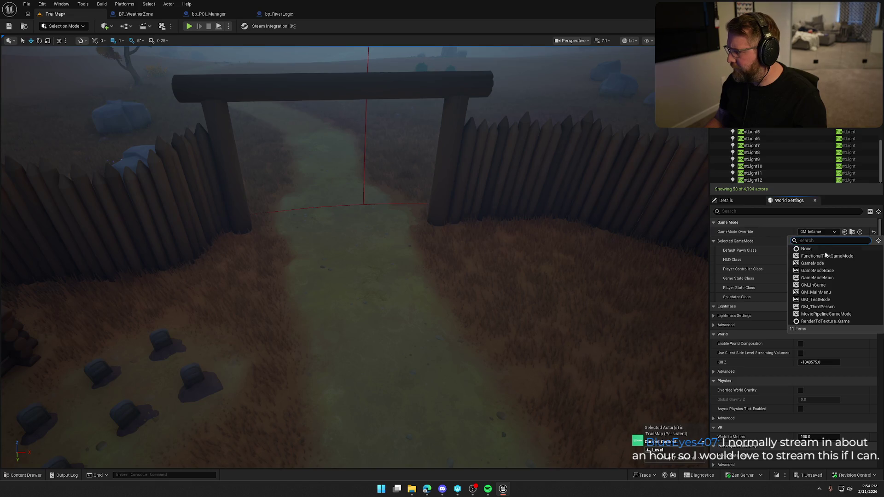
click(833, 297)
drag(411, 139, 411, 108)
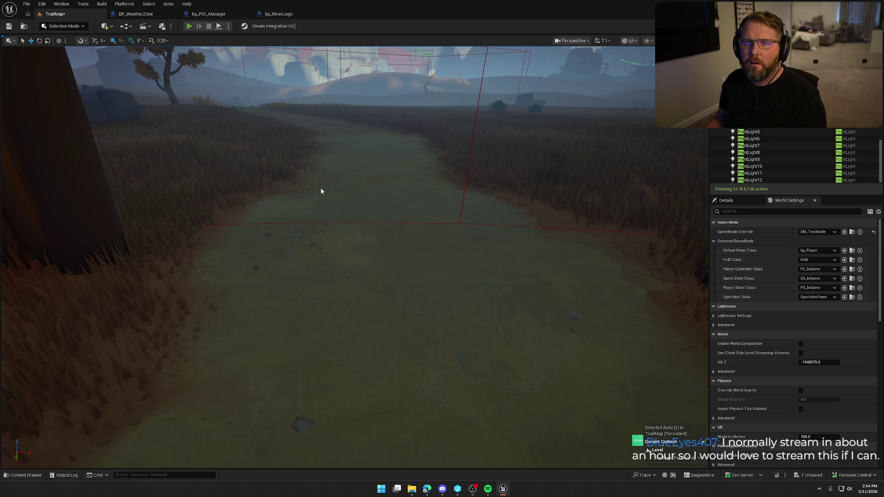
key(alt+p)
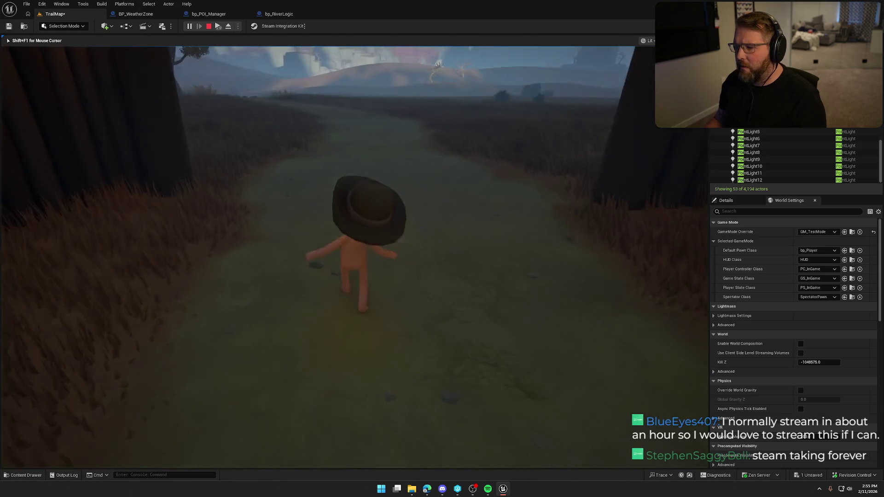
key(shift+w)
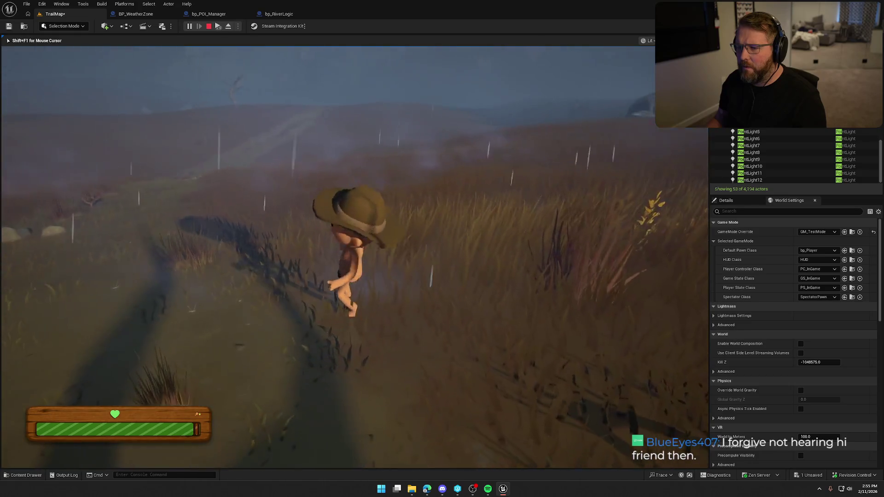
key(Escape)
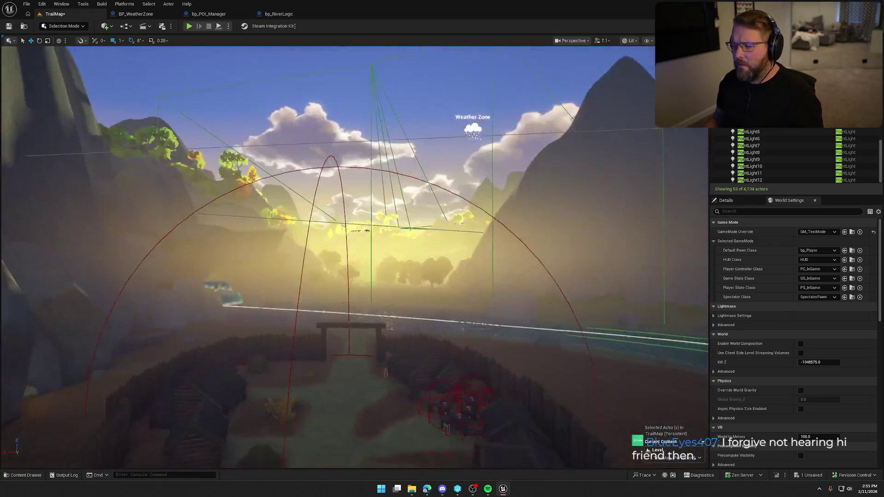
Set the World Settings GameMode Override back to GM_InGame
drag(441, 235, 441, 235)
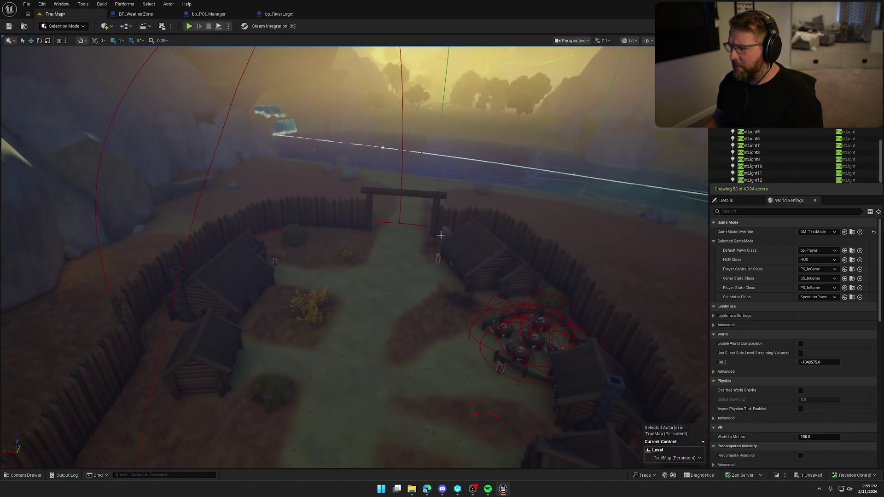
click(817, 232)
click(813, 244)
drag(530, 258, 538, 252)
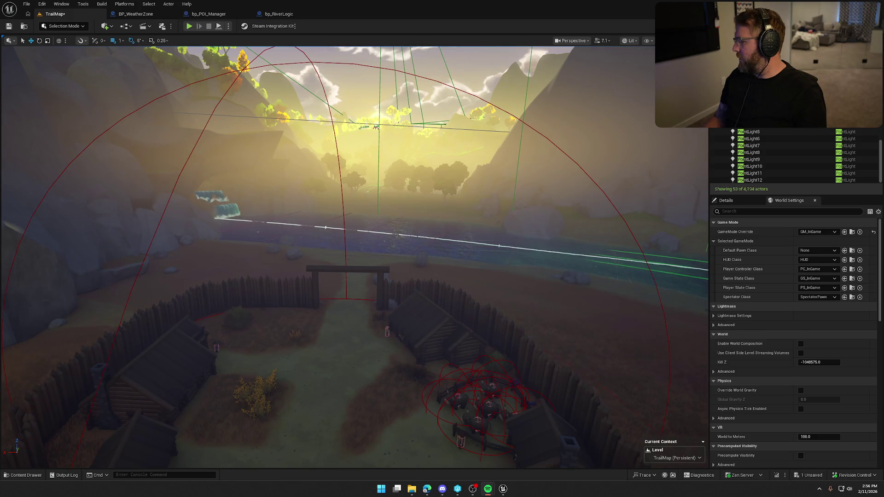
right_click(487, 494)
Close Spotify, then relaunch it by searching 'spot' in Start
click(483, 470)
key(super)
text(spot)
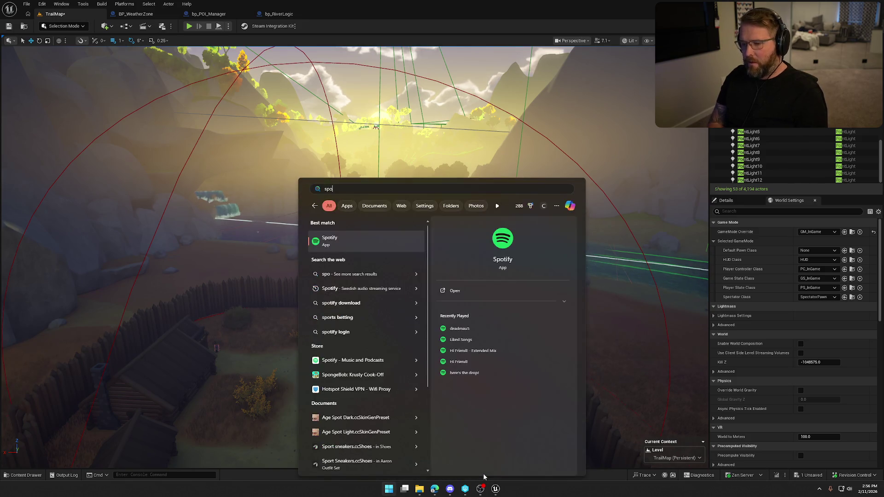
key(Return)
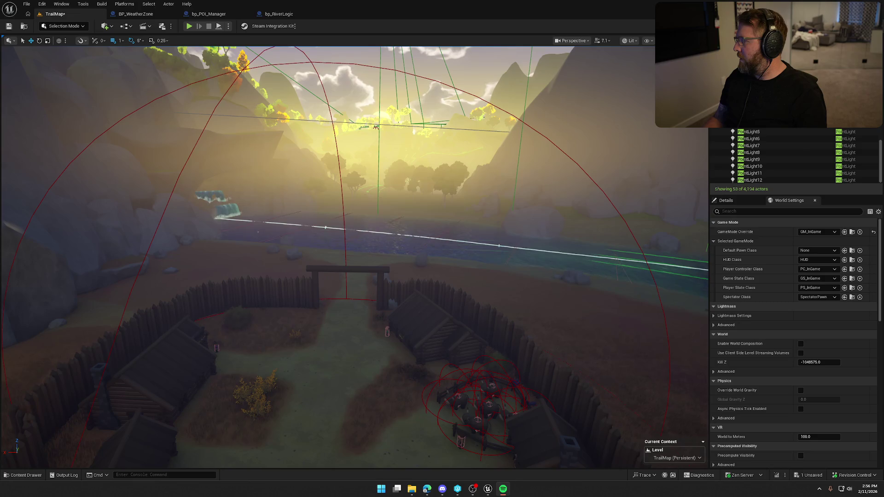
mouse_move(443, 274)
mouse_down()
mouse_move(423, 263)
mouse_move(443, 275)
mouse_up()
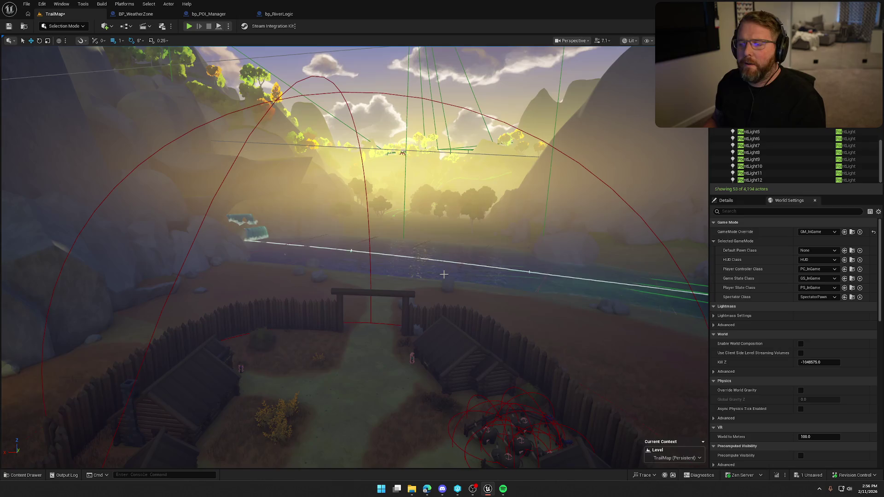
key(ctrl+space)
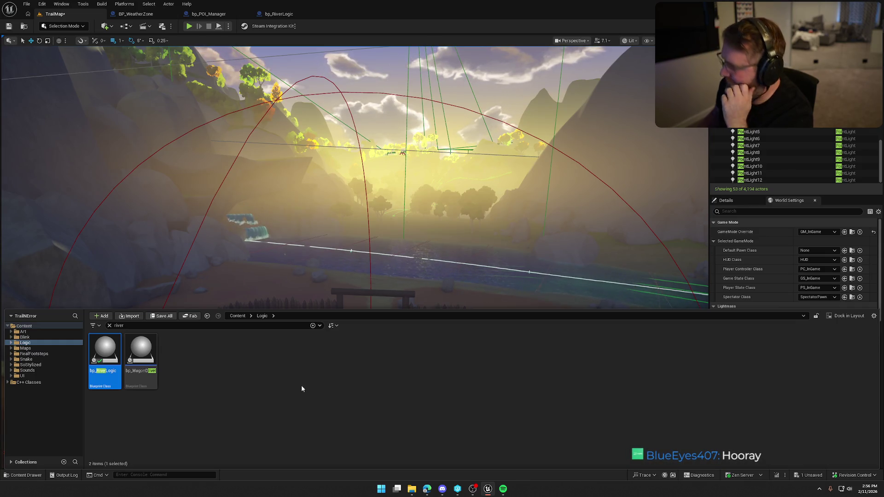
mouse_move(387, 204)
mouse_down()
mouse_move(469, 433)
mouse_move(488, 54)
mouse_move(396, 258)
mouse_up()
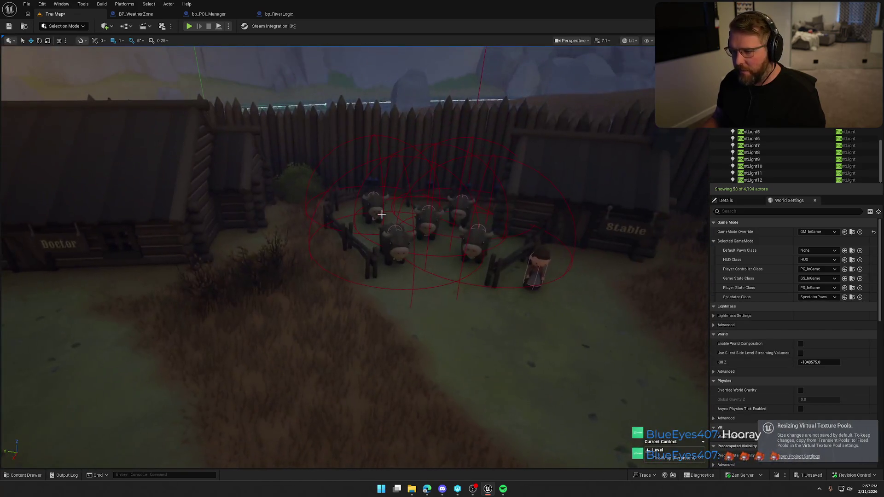
Select the ox bp_Ox12 in the pen and open its bp_AI_Ox blueprint
click(396, 244)
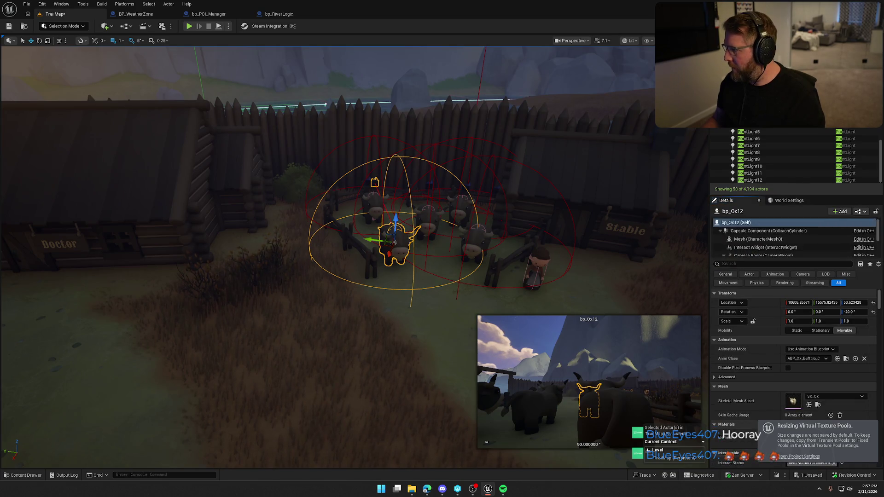
click(866, 116)
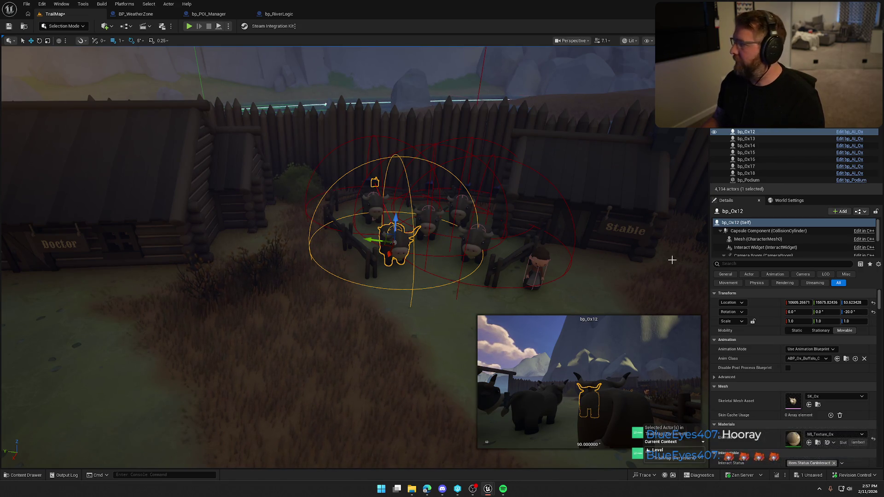
key(ctrl+e)
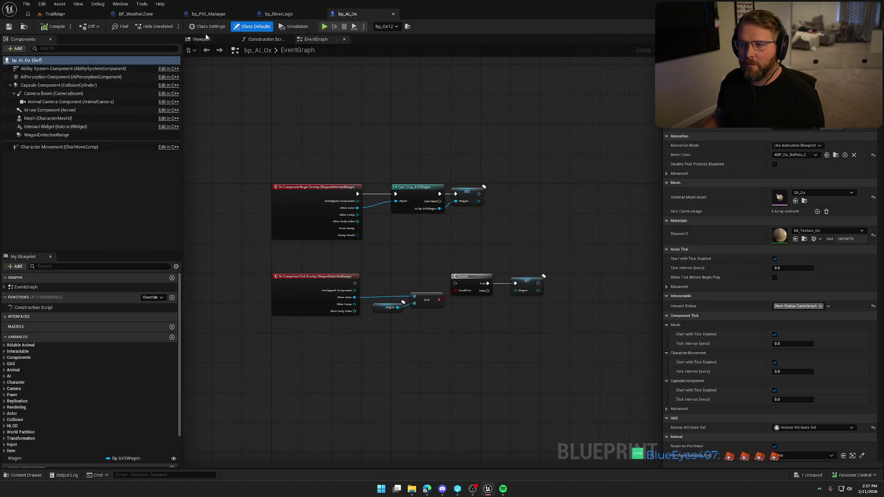
Frame the ox mesh in the blueprint's 3D preview, then return to TrailMap
click(201, 40)
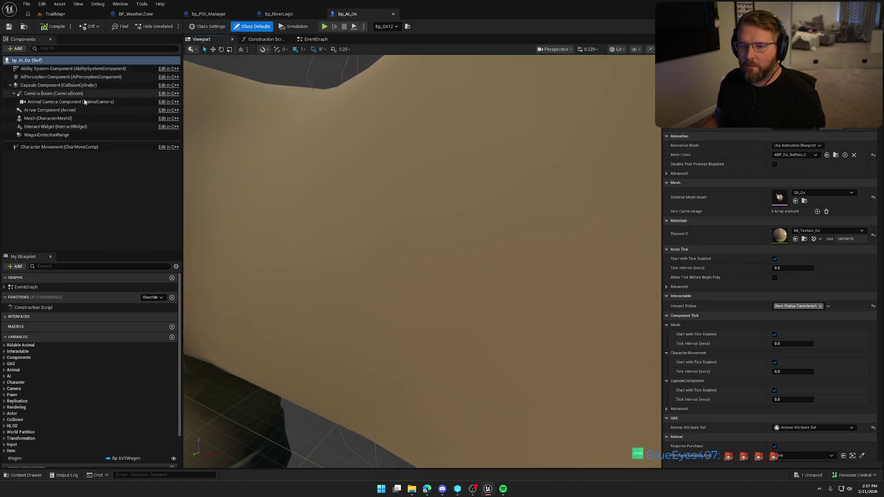
click(42, 119)
key(f)
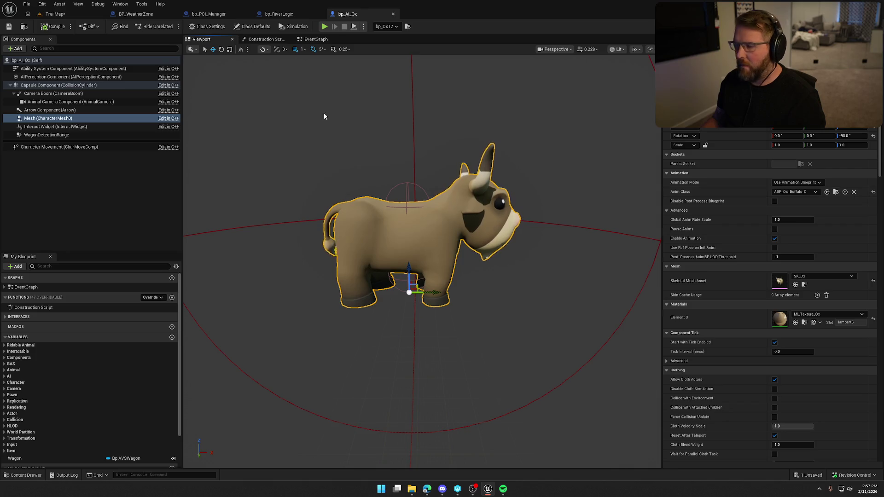
click(408, 26)
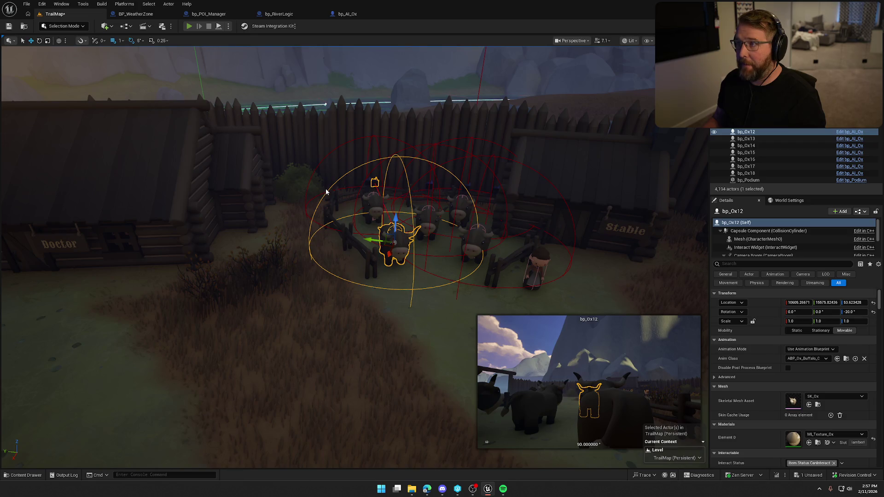
Play the level, run to the ox pen and buy an ox for $15
key(alt+p)
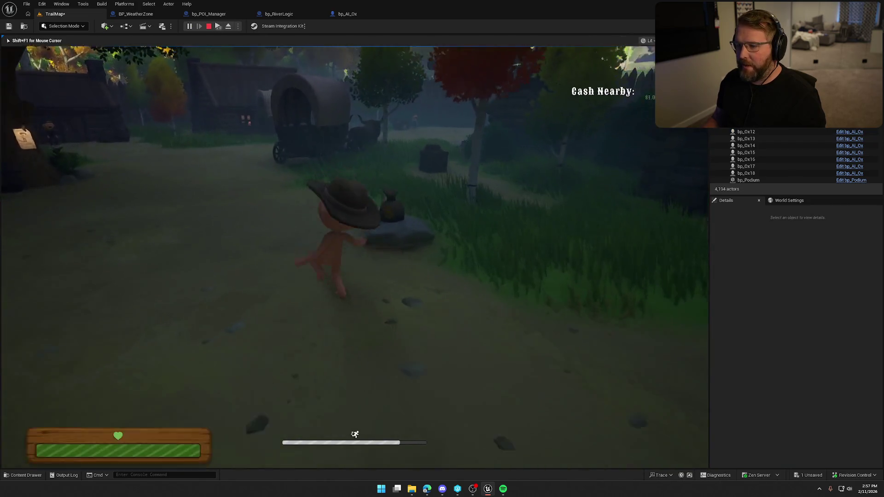
key(shift+w)
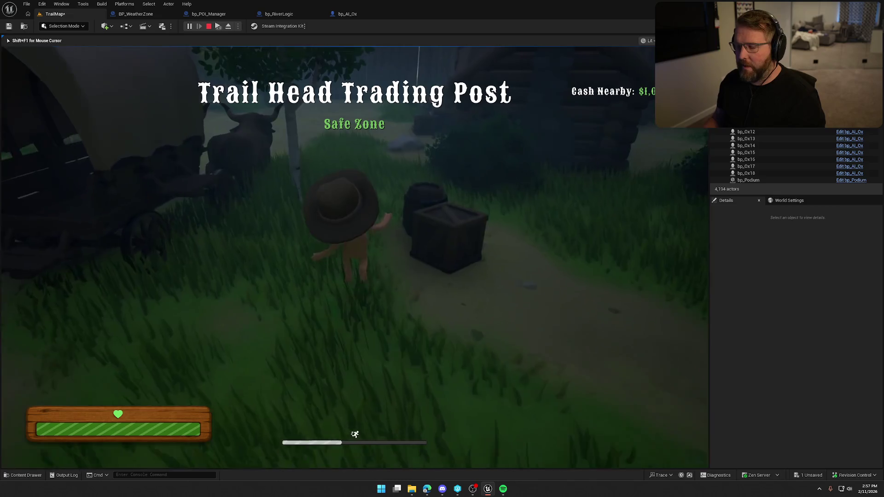
key(shift+w)
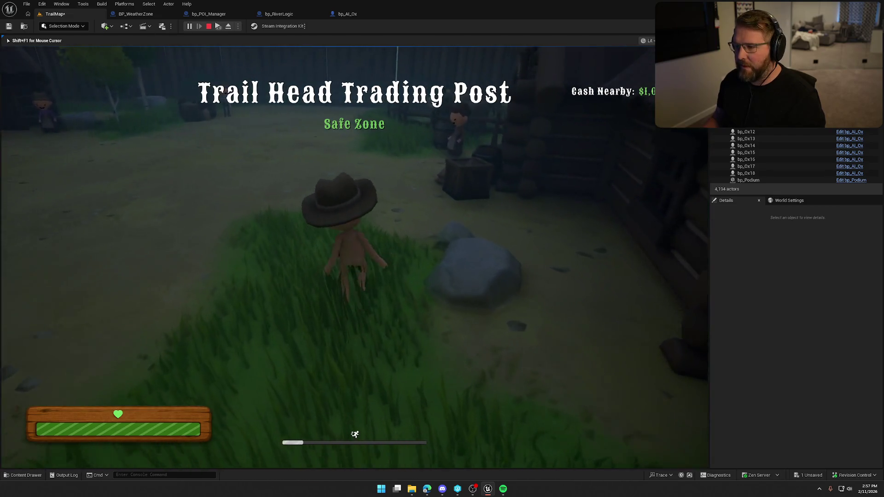
key(w)
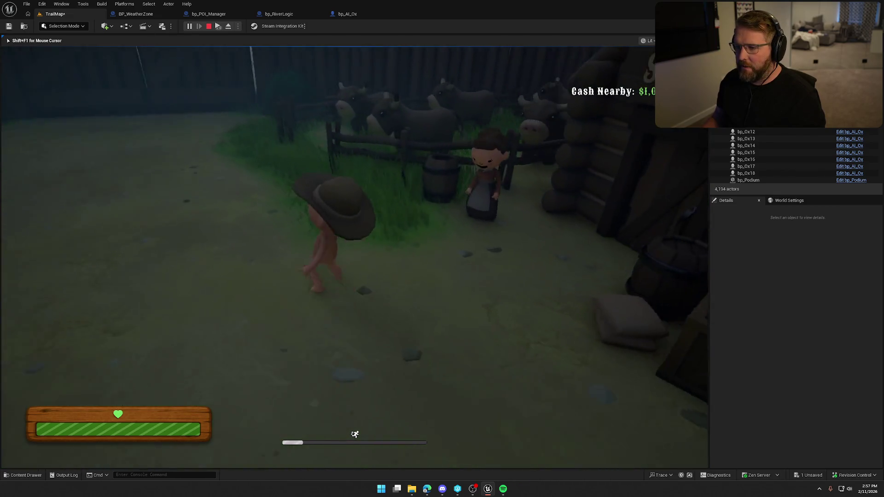
key(w)
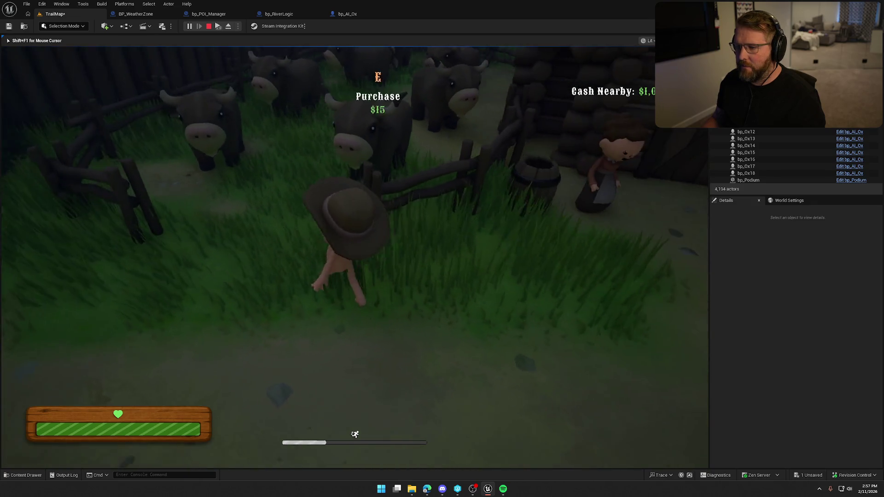
key(e)
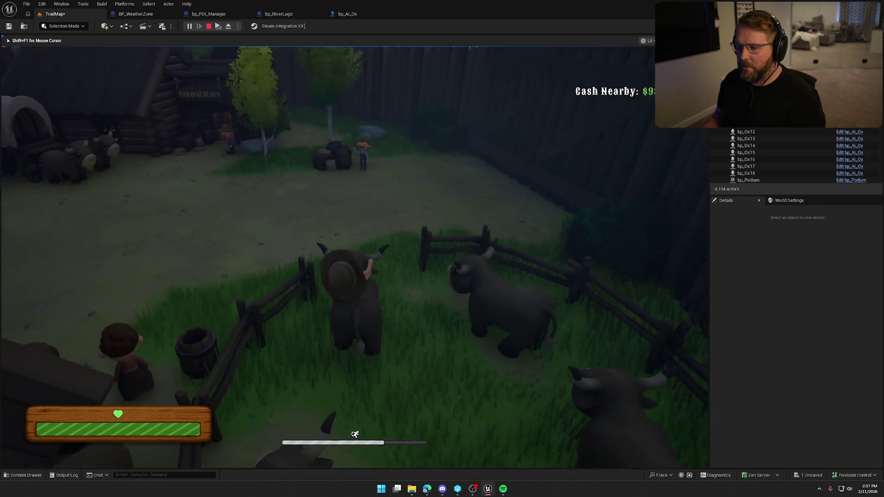
Ride the ox toward the village, then stop the play session
key(w)
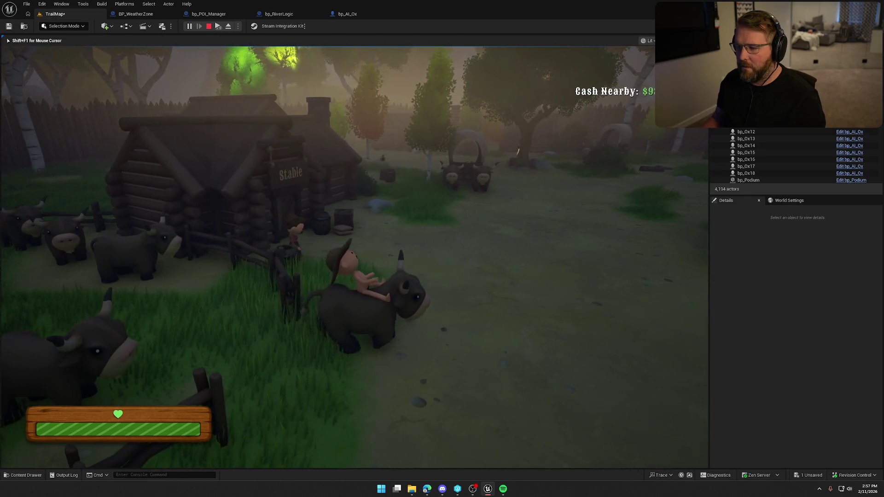
key(w)
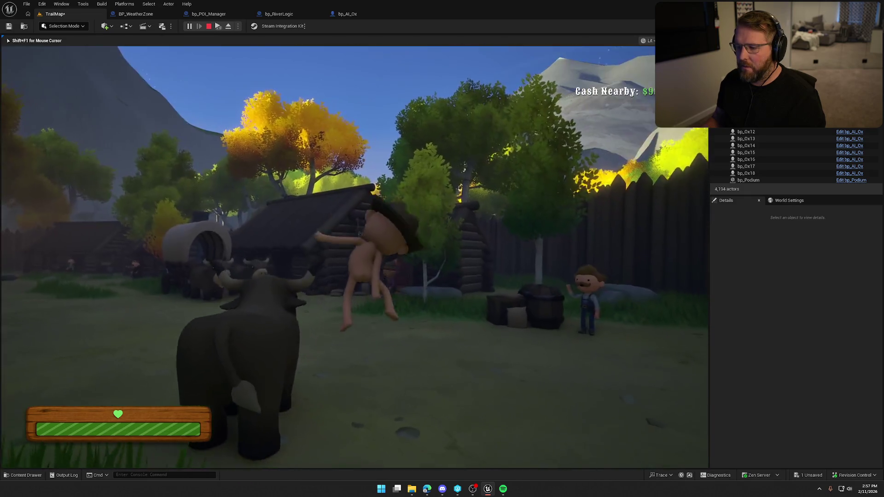
key(shift+F1)
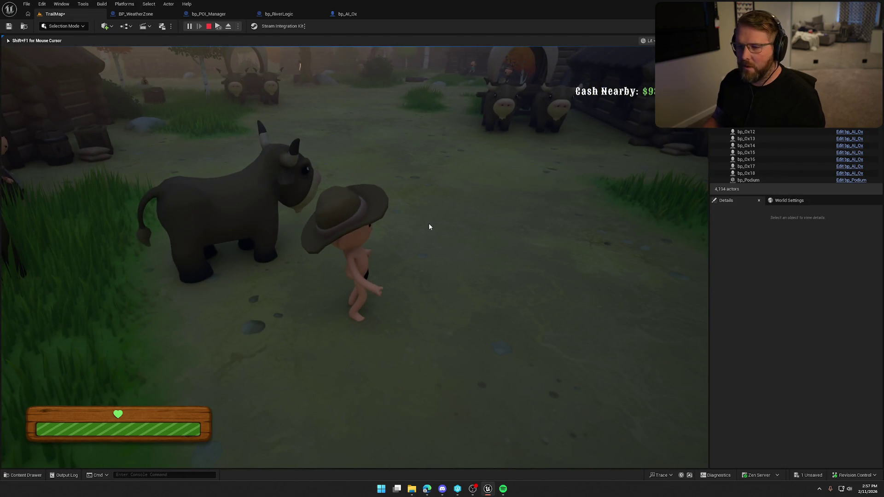
key(Escape)
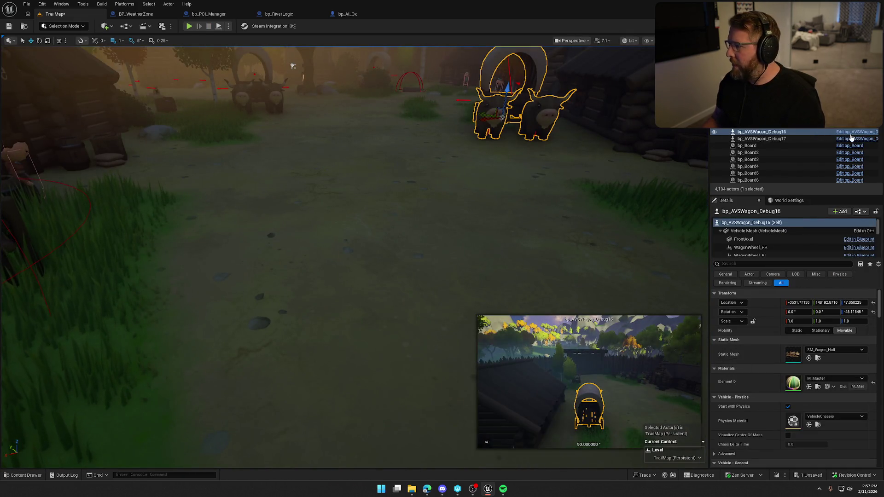
key(ctrl+e)
Select Oxen1 in the bp_AVSWagon_Debug viewport and open its ABP_Ox_Buffalo Anim Class
click(219, 36)
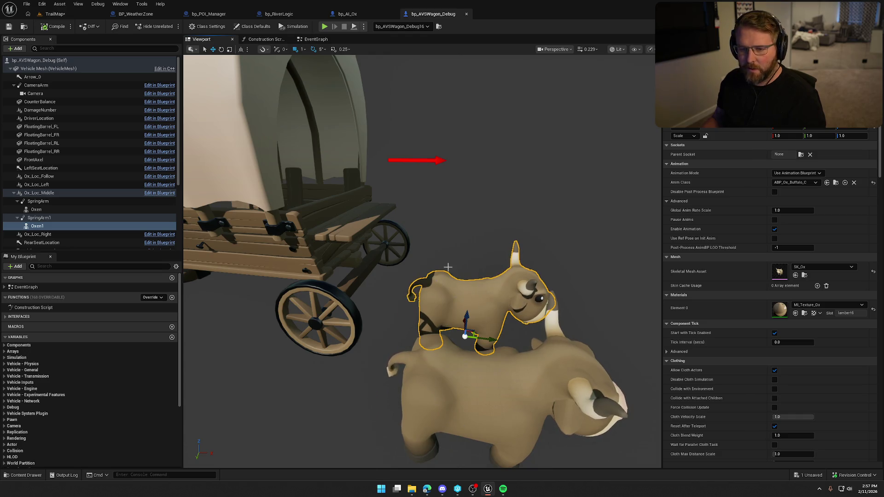
click(836, 183)
double_click(104, 353)
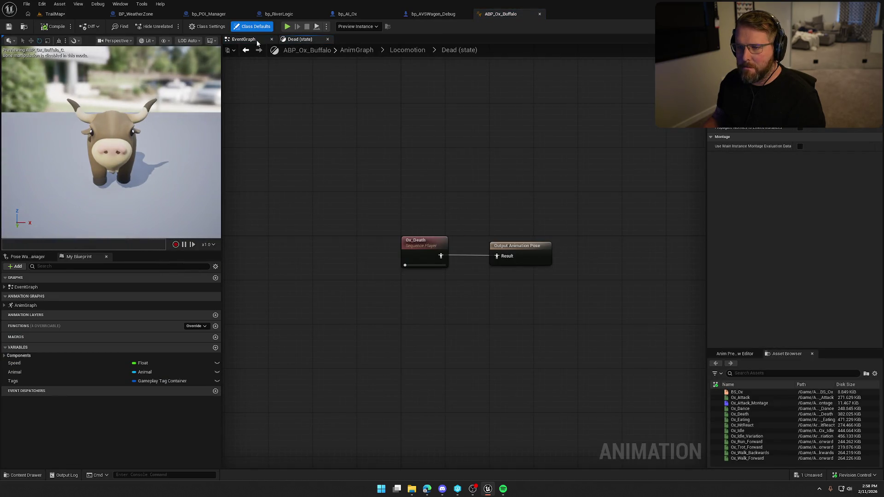
Open ABP_Ox_Buffalo's EventGraph, pan through the update logic and select Try Get Pawn Owner
click(244, 39)
drag(634, 224, 258, 133)
click(362, 117)
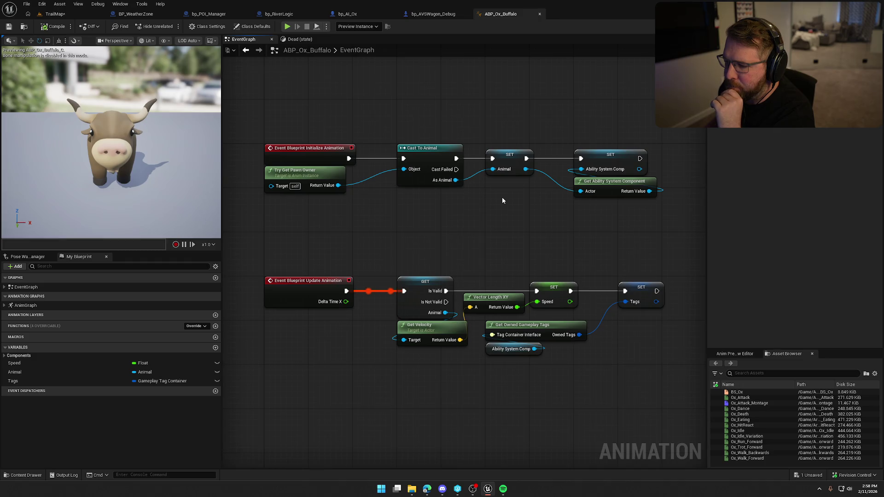
mouse_move(504, 206)
mouse_down()
mouse_move(482, 174)
mouse_move(489, 171)
mouse_up()
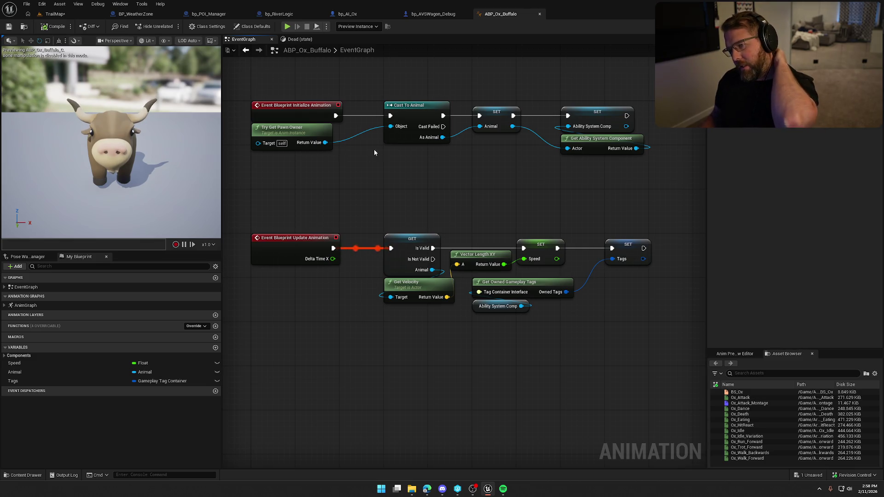
mouse_move(641, 204)
mouse_down()
mouse_move(572, 164)
mouse_move(553, 213)
mouse_up()
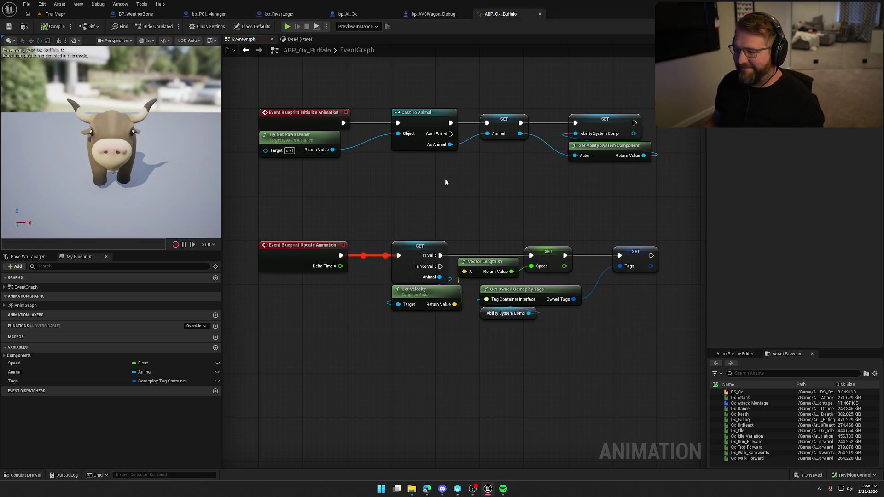
mouse_move(465, 200)
mouse_down()
mouse_move(465, 175)
mouse_move(455, 175)
mouse_up()
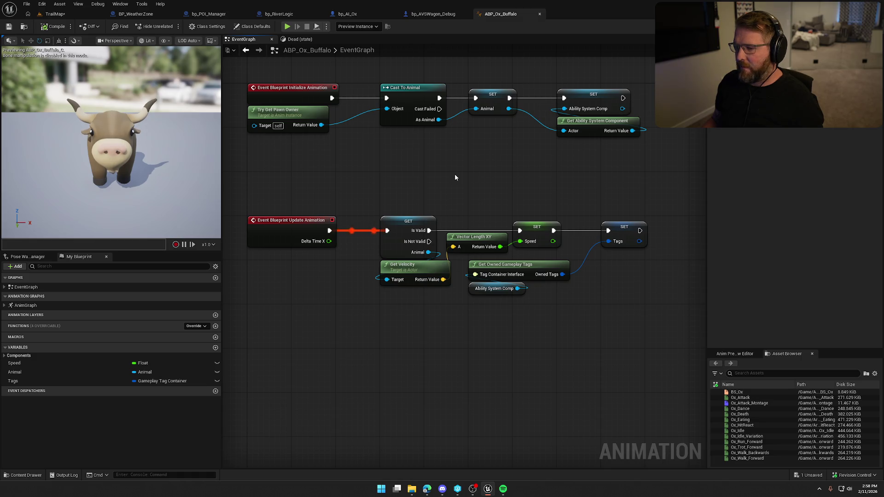
mouse_move(418, 278)
mouse_move(443, 279)
mouse_down()
mouse_move(420, 317)
mouse_move(443, 279)
mouse_up()
click(317, 130)
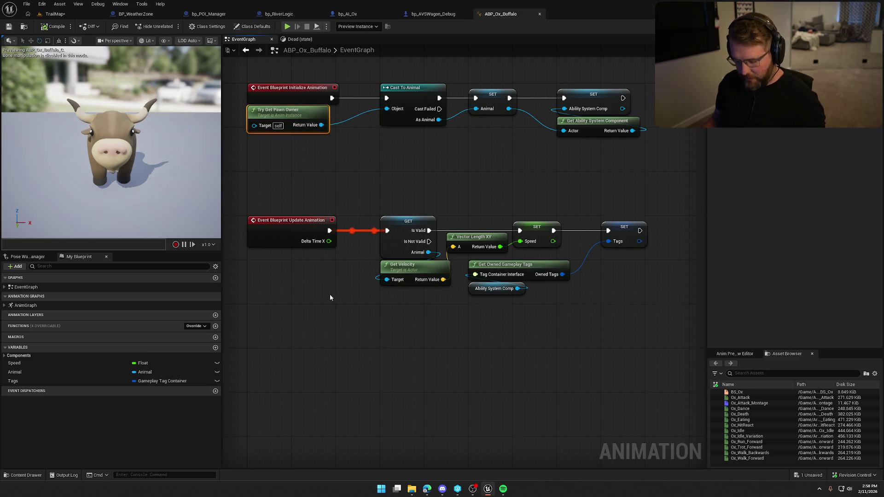
Duplicate Try Get Pawn Owner and wire a Get Velocity node to its return value
key(ctrl+c)
key(ctrl+v)
mouse_move(291, 316)
mouse_down()
mouse_move(275, 312)
mouse_move(323, 220)
mouse_up()
mouse_move(354, 257)
mouse_down()
mouse_move(435, 251)
mouse_move(408, 256)
mouse_up()
text(get vel)
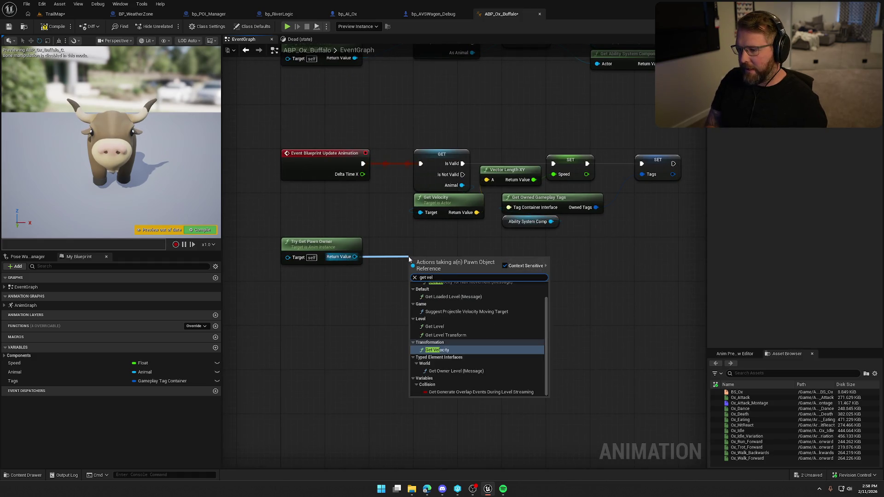
click(442, 350)
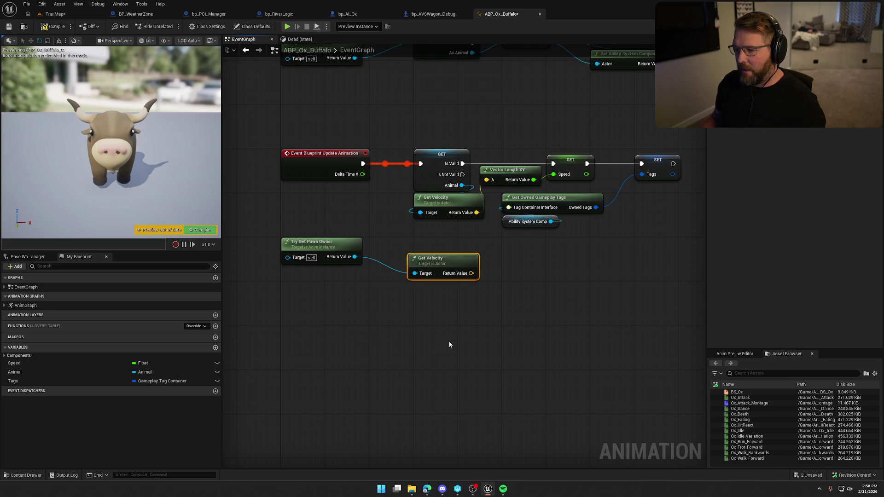
drag(427, 266, 422, 249)
Copy Vector Length XY and SET Speed, wiring them to Get Velocity and the branch
drag(553, 268, 484, 267)
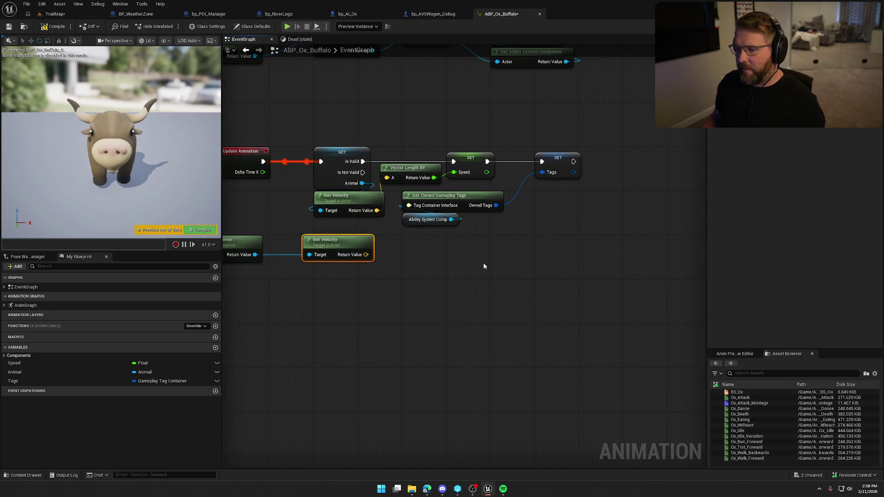
drag(396, 131, 486, 188)
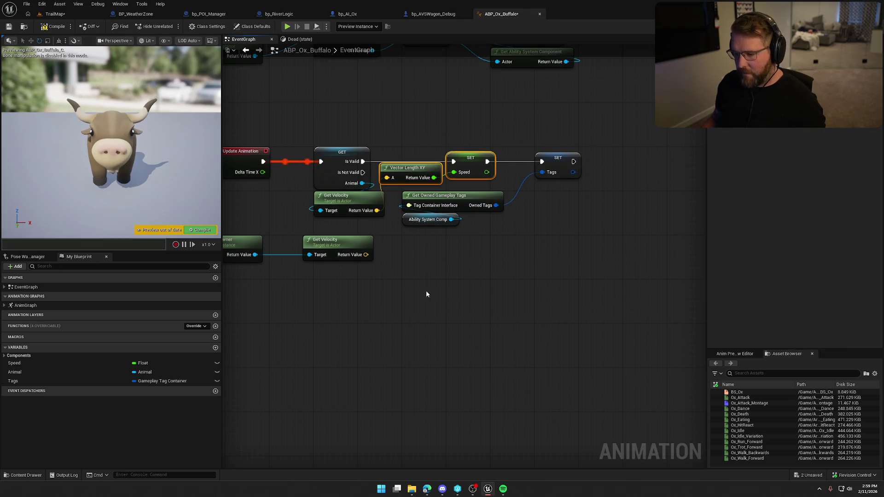
key(ctrl+v)
mouse_move(464, 289)
mouse_down()
mouse_move(357, 173)
mouse_move(363, 161)
mouse_up()
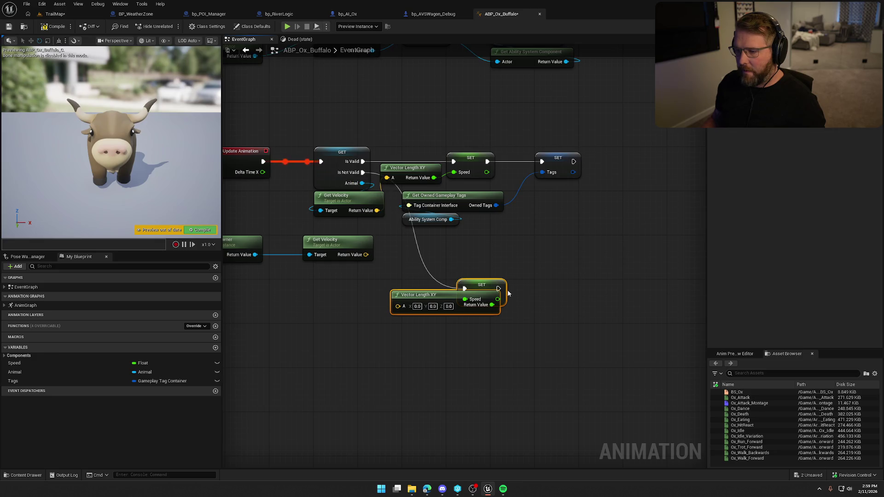
drag(397, 306, 365, 254)
mouse_move(482, 298)
mouse_down()
mouse_move(451, 278)
mouse_move(410, 271)
mouse_up()
Compile and save ABP_Ox_Buffalo via Check Out Selected, then return to TrailMap
click(440, 331)
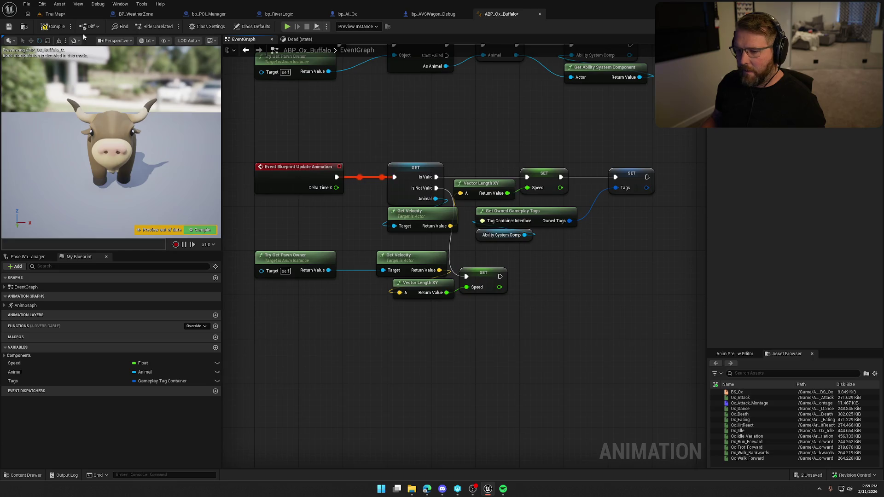
key(ctrl+s)
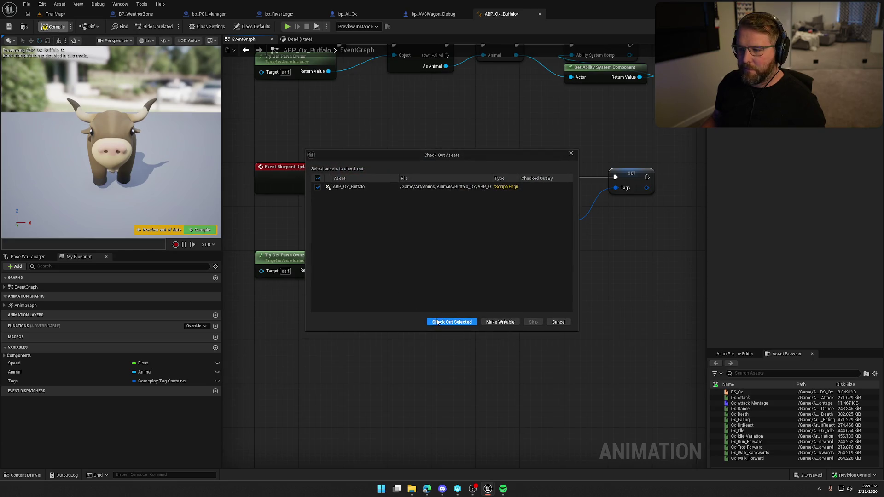
click(437, 322)
click(54, 14)
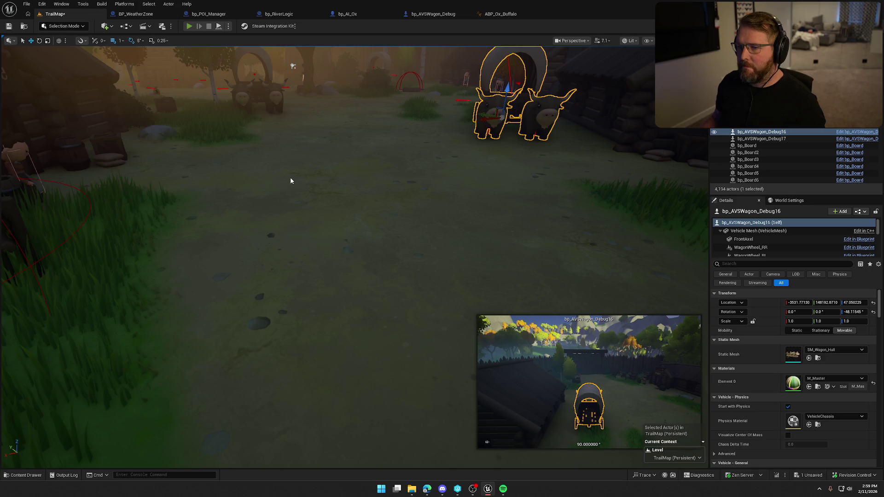
Play TrailMap, walk through the trading post, drive the wagon toward the gate and exit
key(alt+p)
key(w)
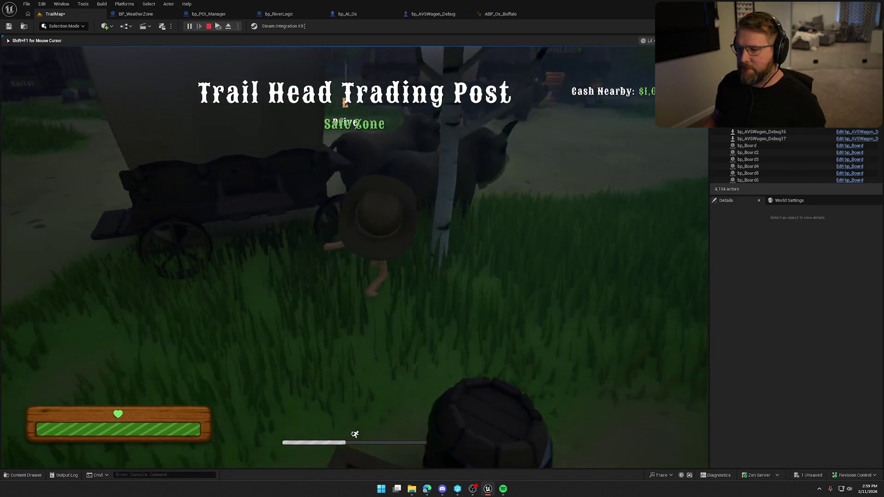
key(e)
key(w)
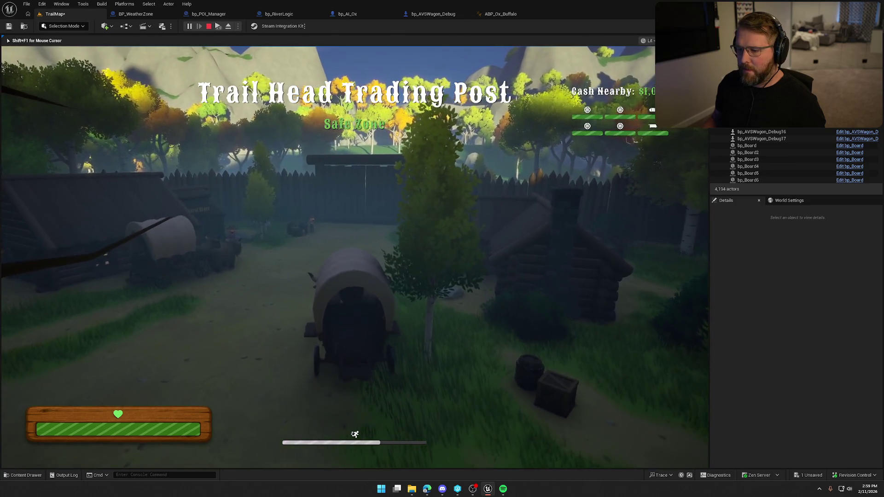
key(e)
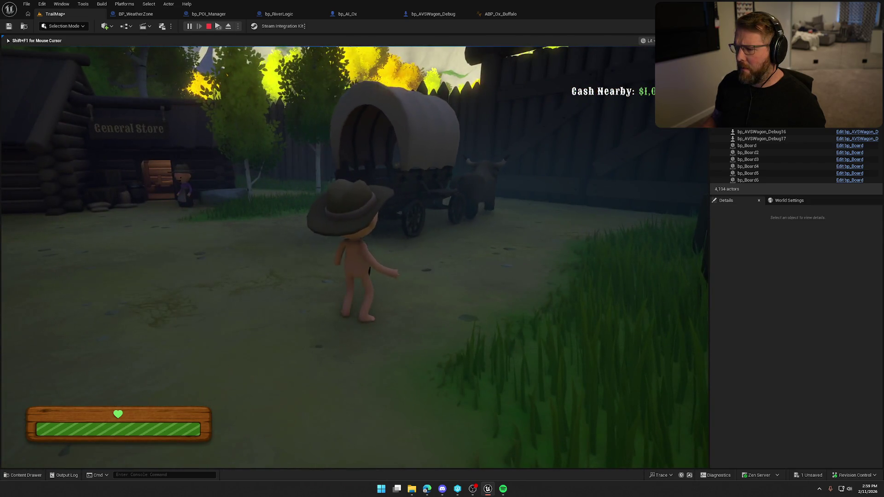
Walk and sprint around the wagons, then take the ox wagon's reins again
key(w)
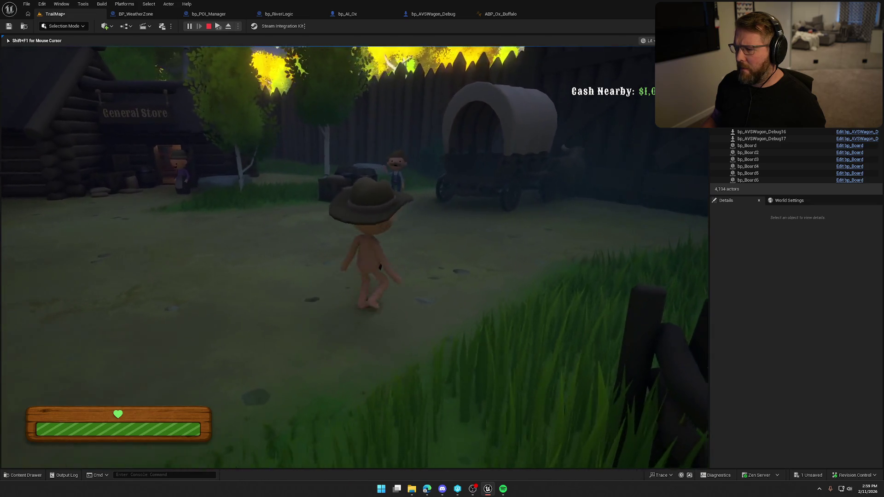
key(shift)
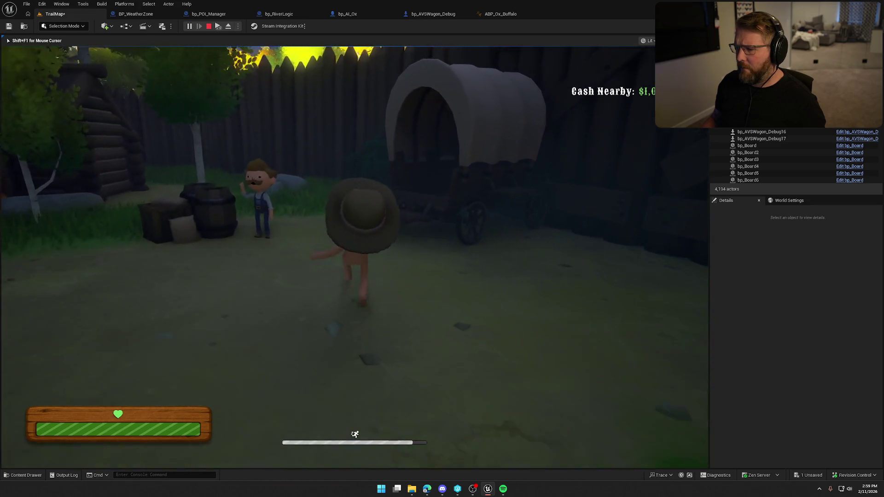
key(s)
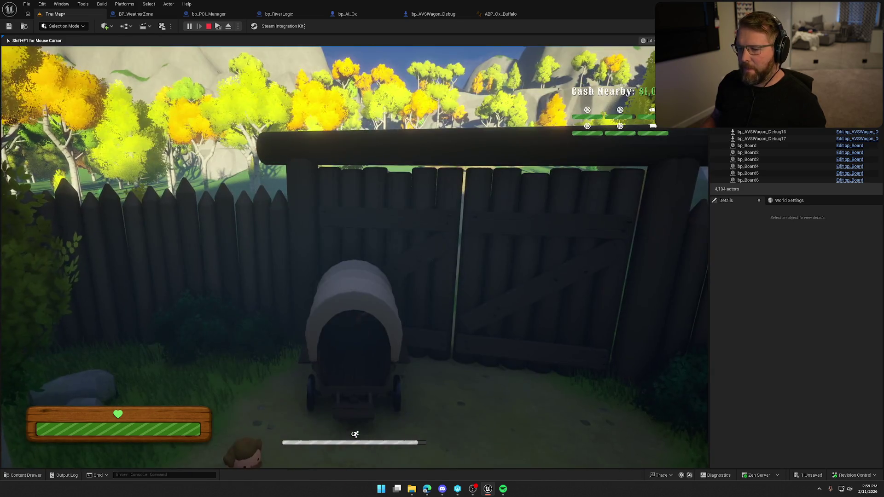
key(w)
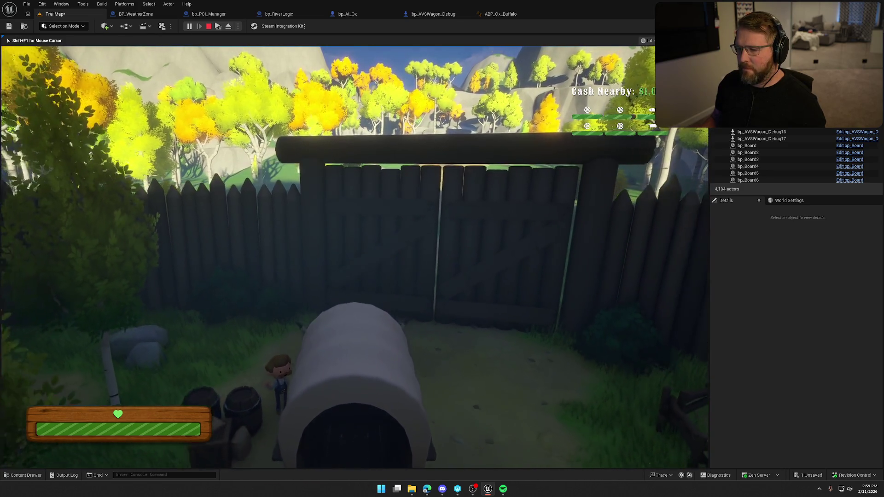
key(s)
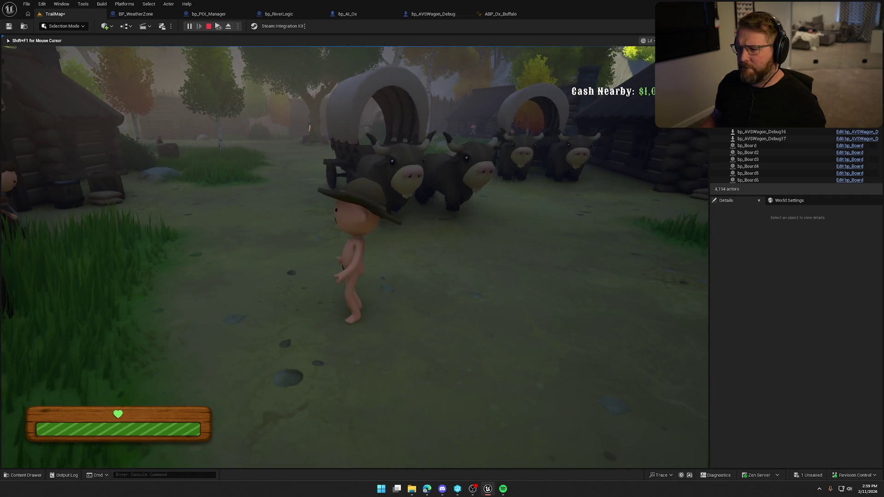
key(shift+w)
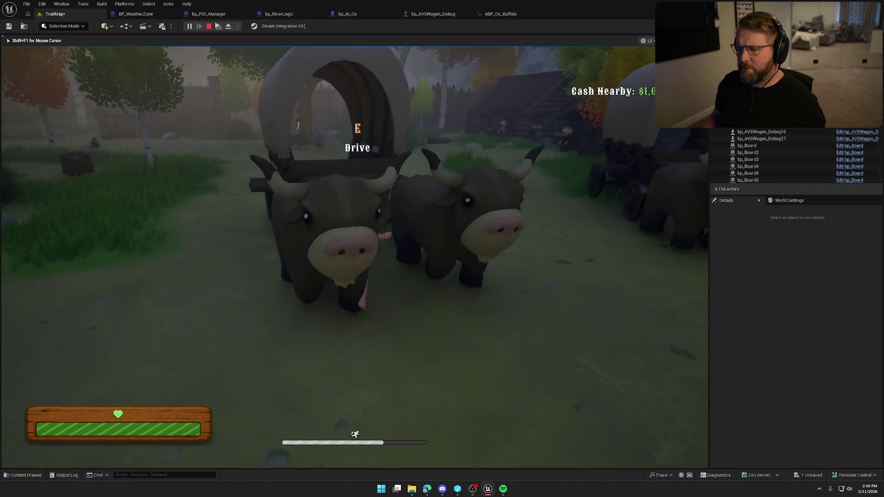
key(e)
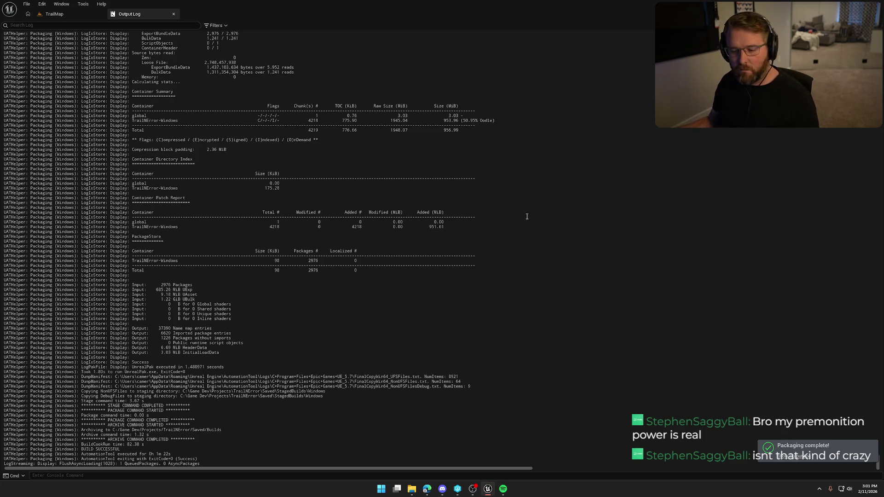
Close the Unreal Editor's Output Log window
key(alt+F4)
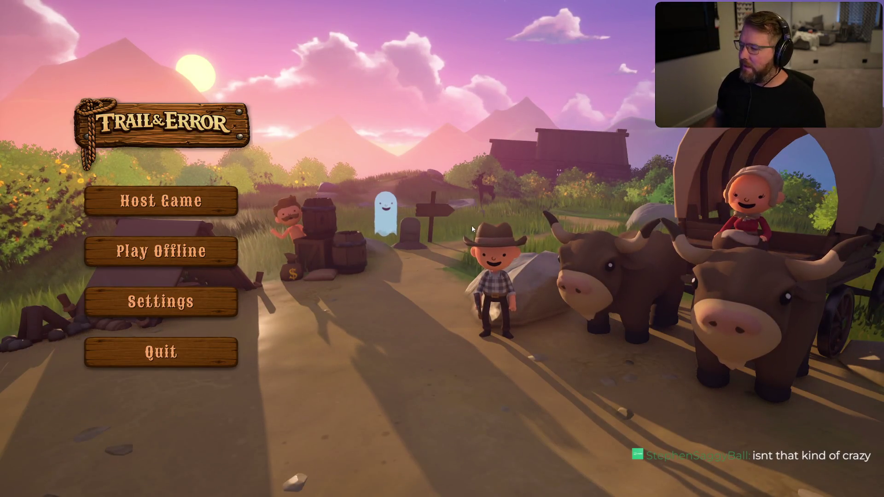
Start an offline game, sprint to the covered wagon and drive it toward the gate
click(201, 263)
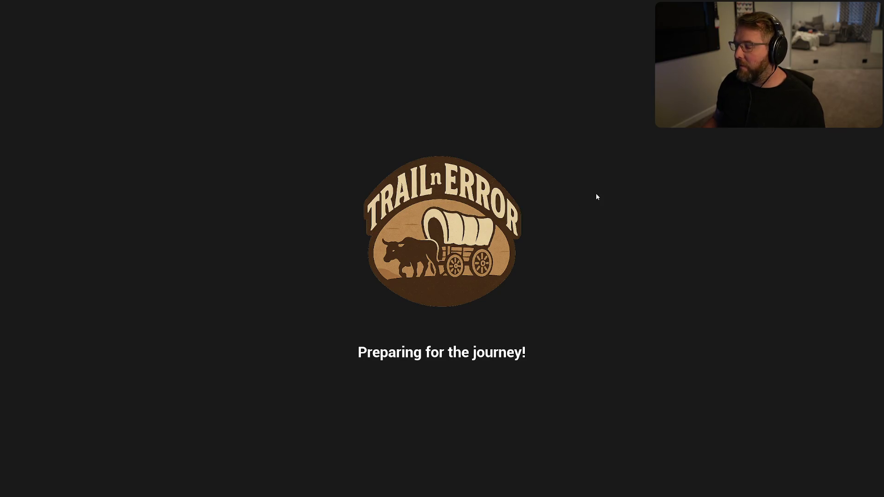
key(w)
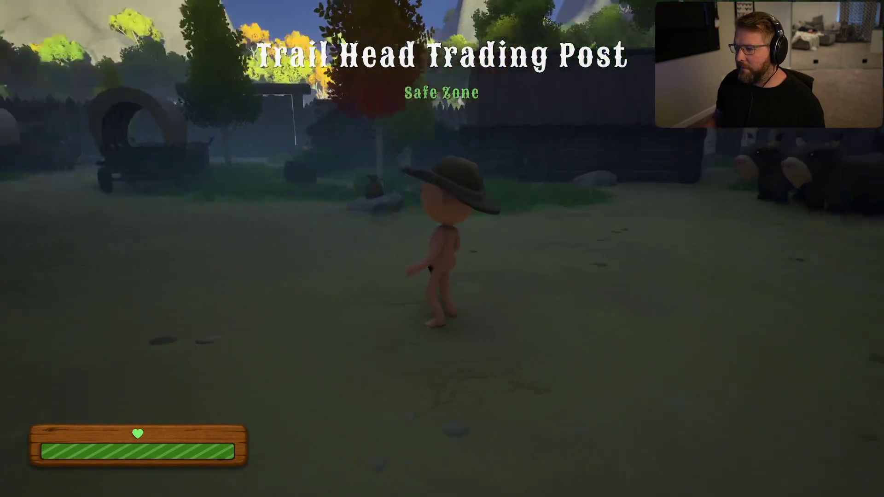
key(shift)
key(w)
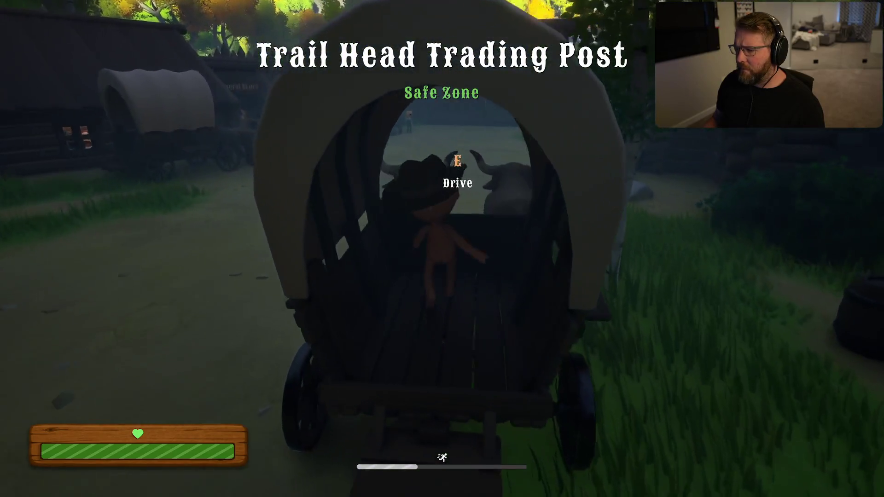
key(e)
key(w)
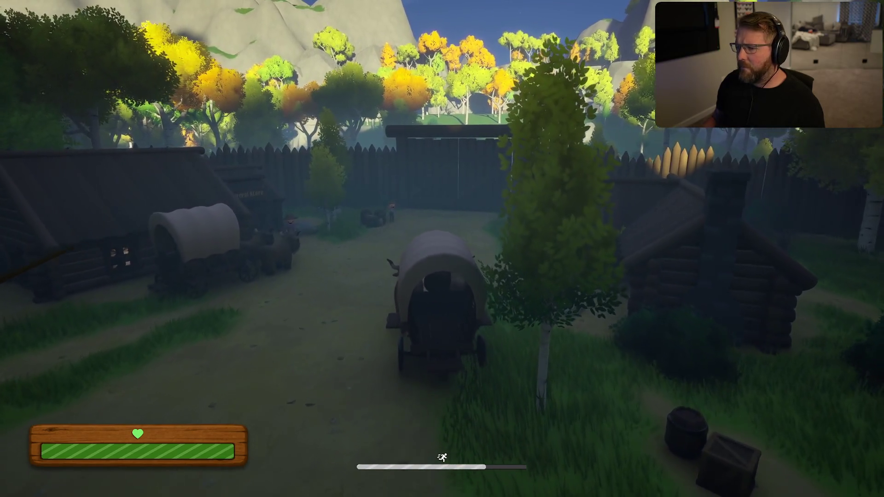
key(w)
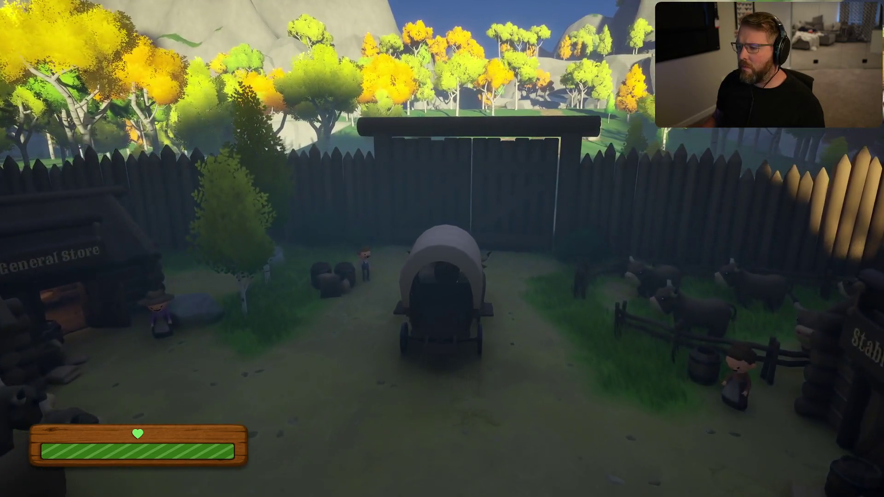
Get out of the wagon, take the reins again and drive through the gate
key(e)
key(shift+s)
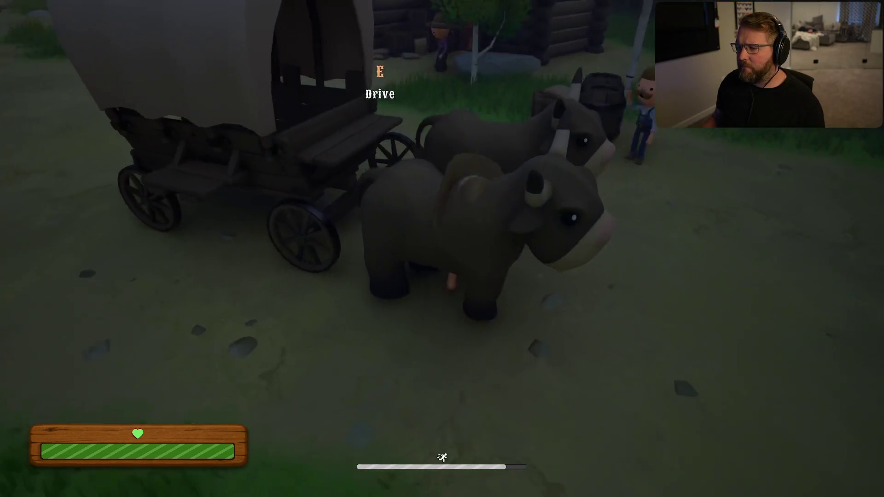
key(e)
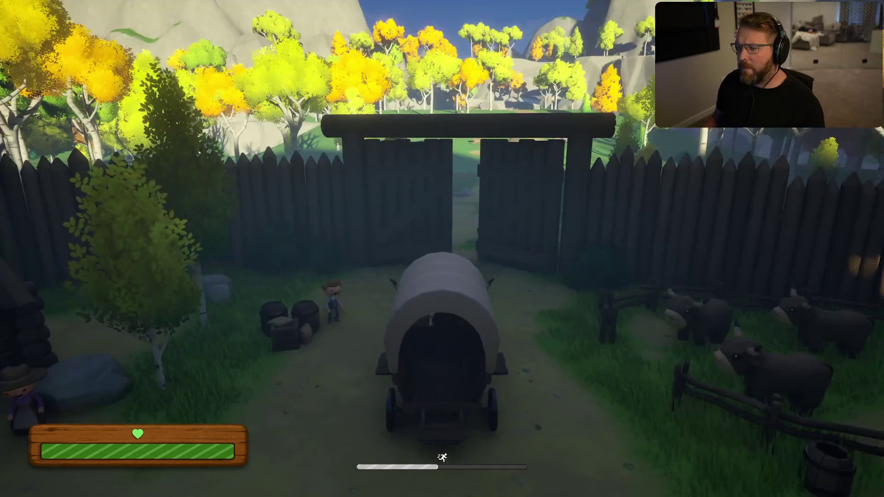
key(w)
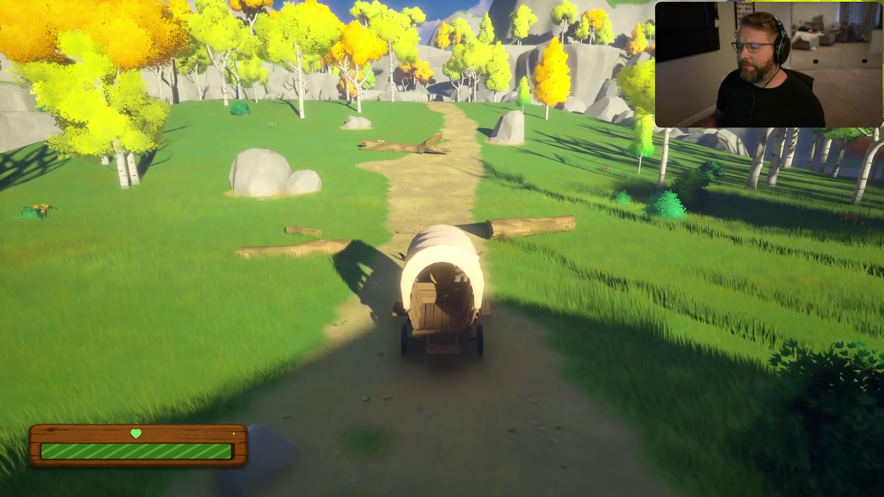
Pause the game and quit via Exit Game, confirming Yes
key(Escape)
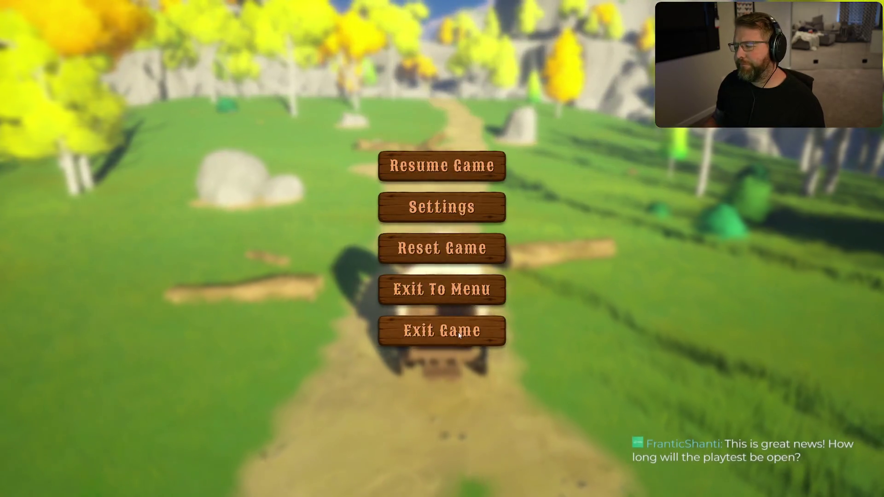
click(442, 330)
click(380, 262)
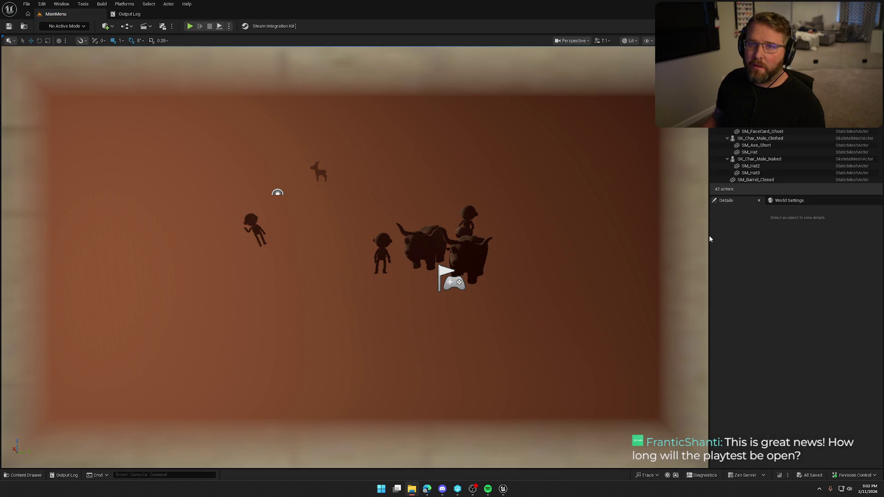
In the Content Drawer, search the Logic folder for 'weat' and open BP_WeatherZone
key(ctrl+space)
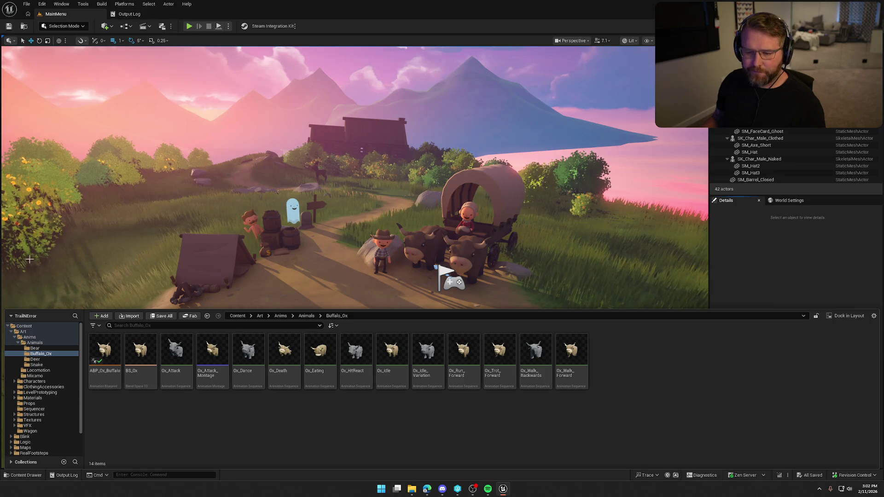
click(11, 331)
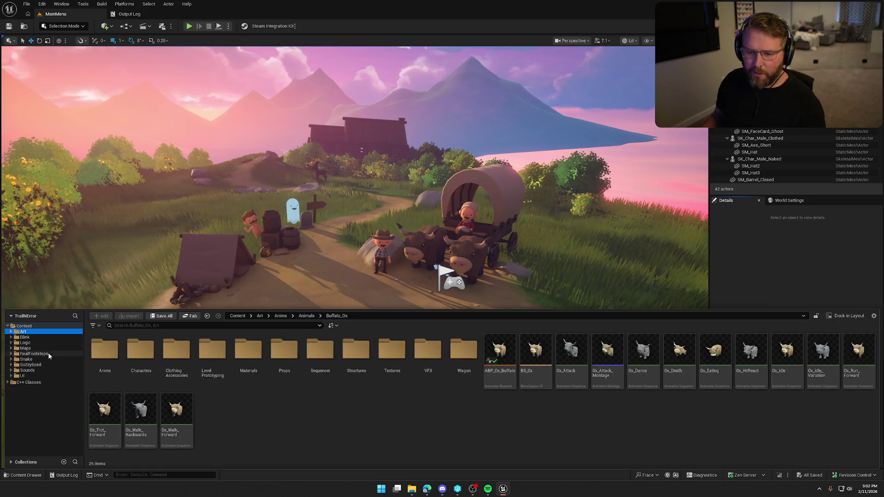
click(25, 343)
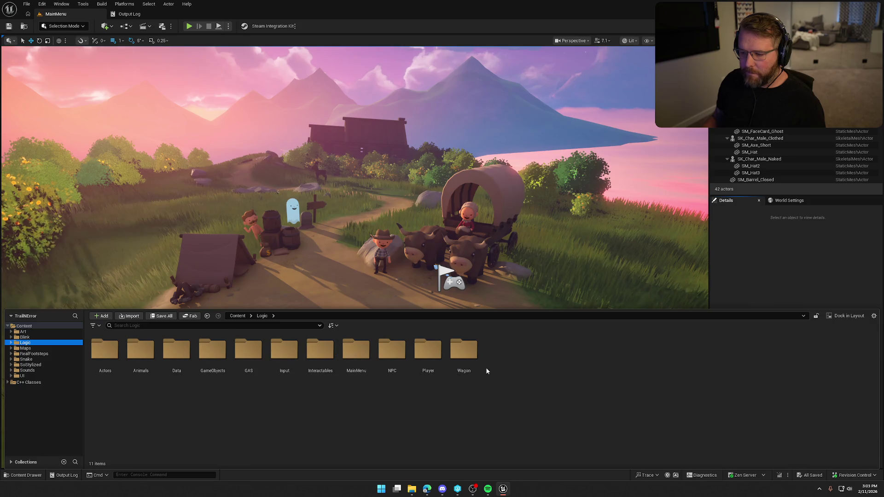
click(157, 326)
text(weat)
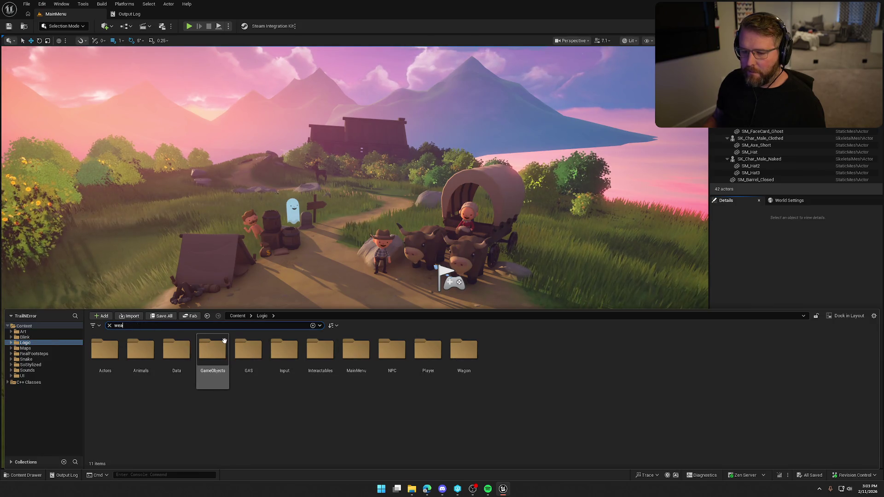
double_click(105, 353)
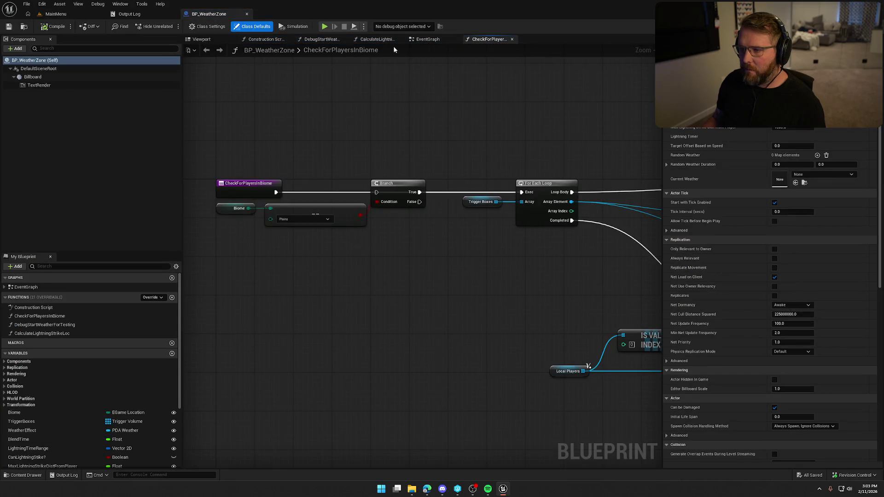
In the EventGraph, wire Cast To bp_Player's exec pin directly to the Sequence node
click(426, 39)
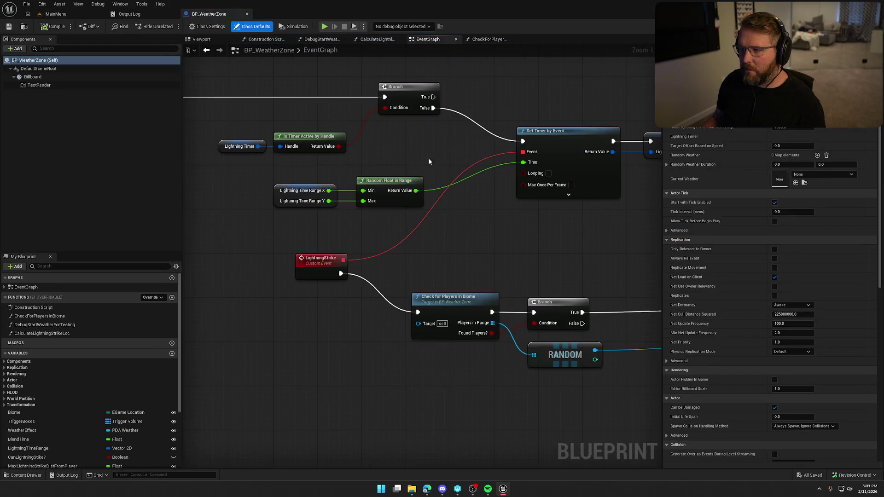
scroll(531, 300, down, 2)
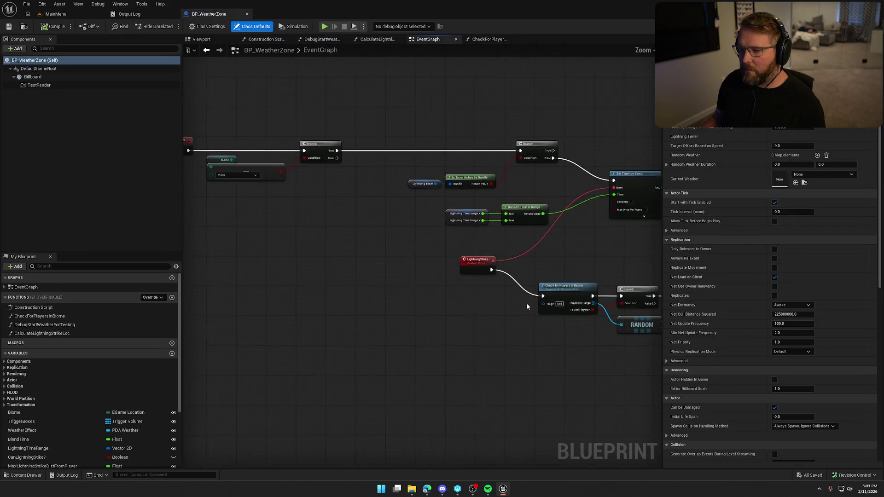
scroll(260, 327, up, 3)
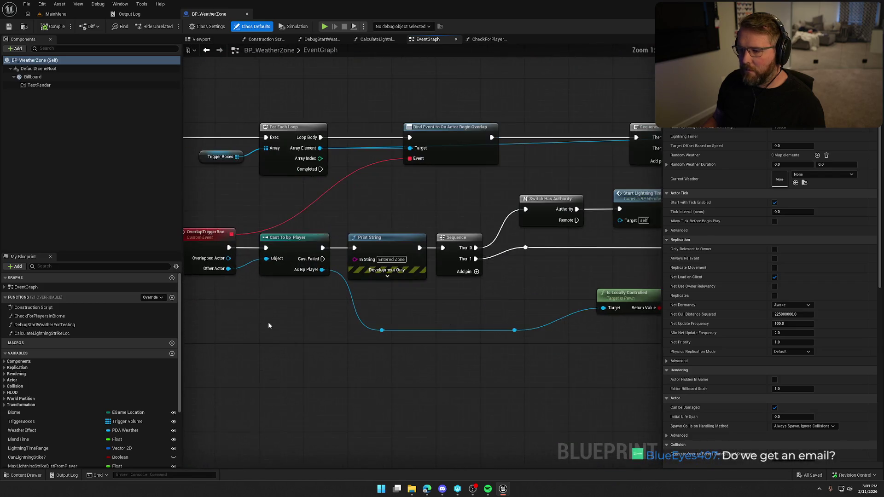
mouse_move(323, 247)
mouse_down()
mouse_move(437, 257)
mouse_move(443, 248)
mouse_up()
Delete the Print String node, check the Output Log, and return to the MainMenu level
click(407, 275)
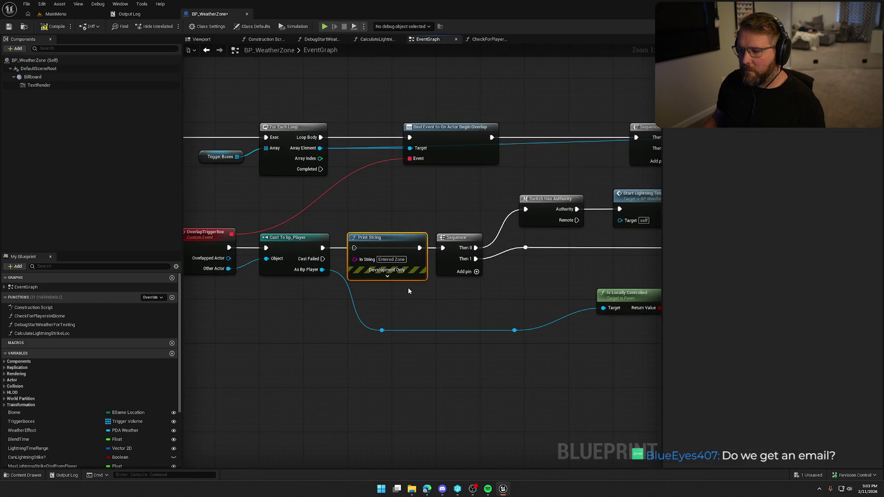
key(Delete)
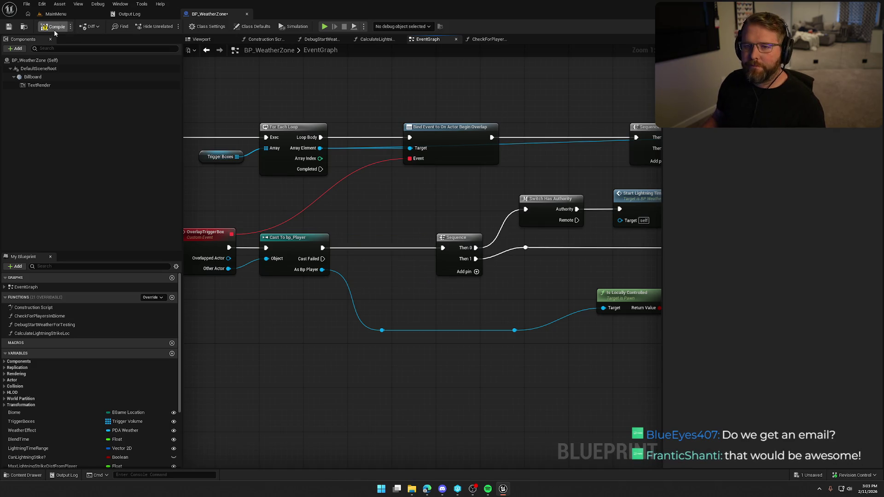
click(148, 13)
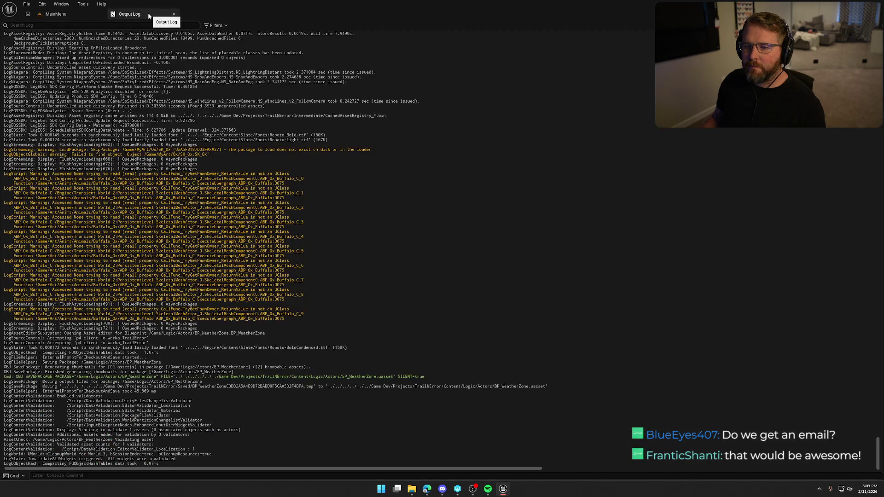
click(140, 14)
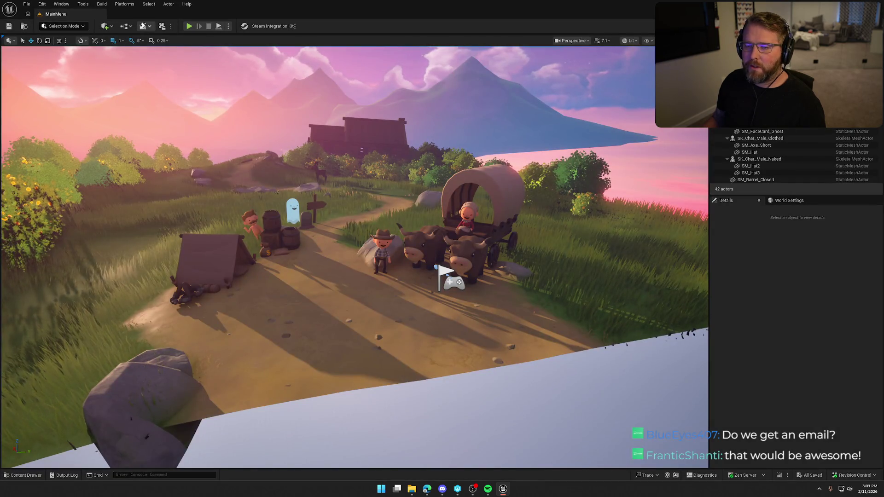
Package the project for Windows into the Saved Builds folder and dock the packaging log
click(123, 4)
mouse_move(103, 4)
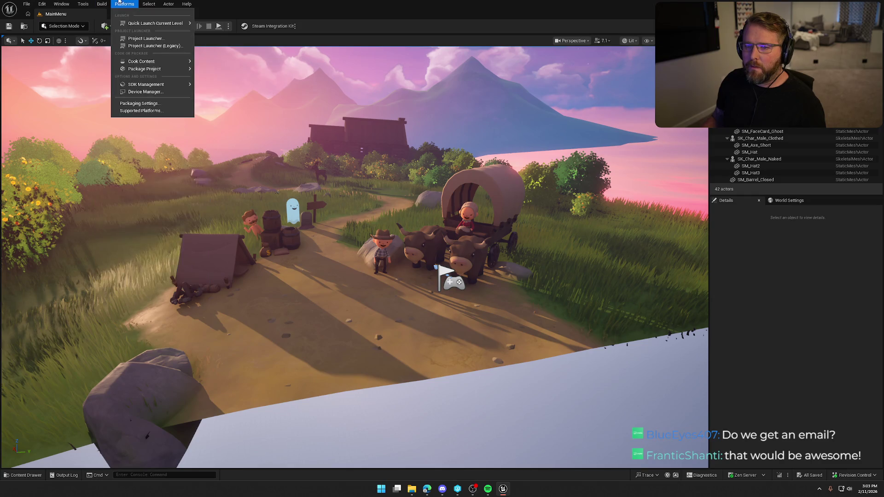
mouse_move(180, 69)
click(219, 72)
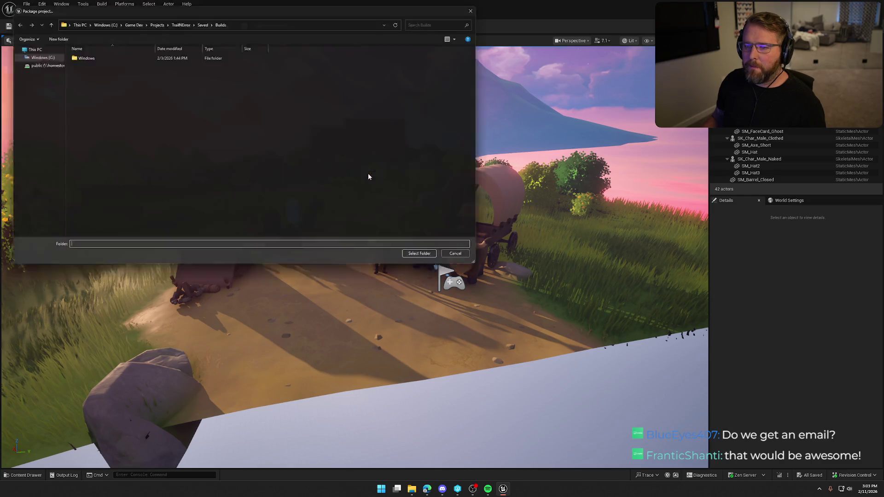
click(429, 260)
click(794, 449)
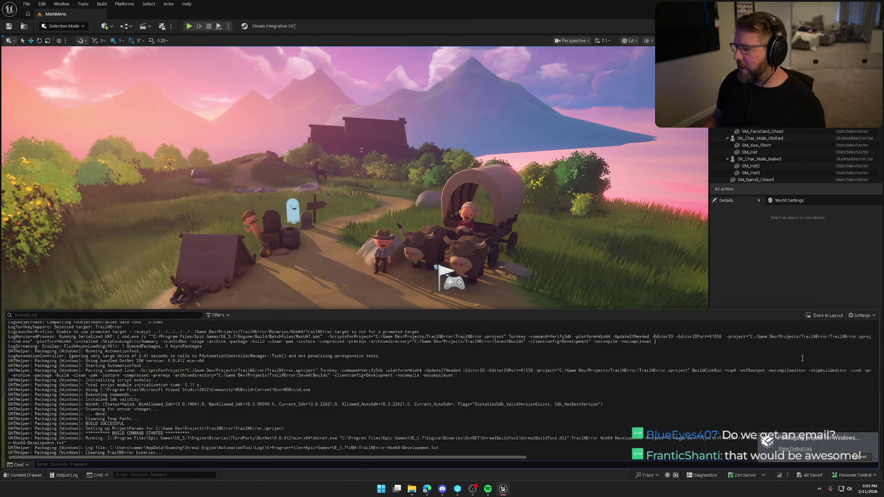
click(827, 316)
Clear the old log entries, wait for packaging to finish, then close Unreal Editor
right_click(415, 171)
click(444, 179)
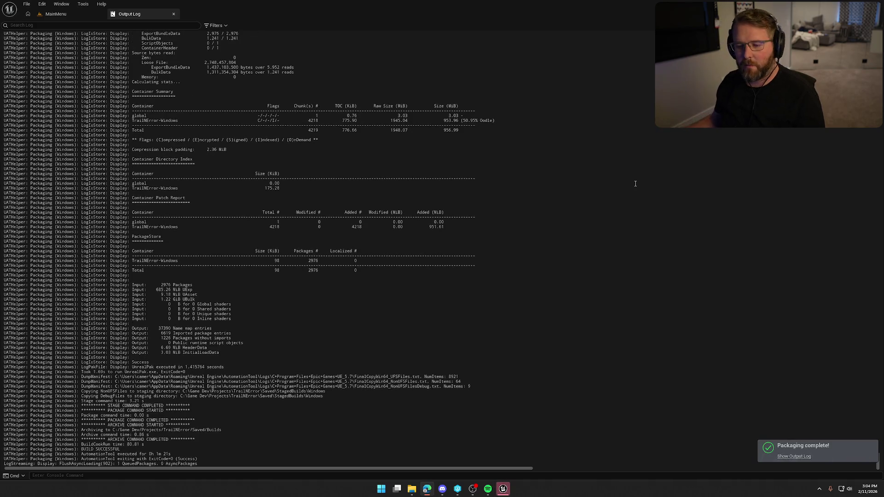
key(alt+F4)
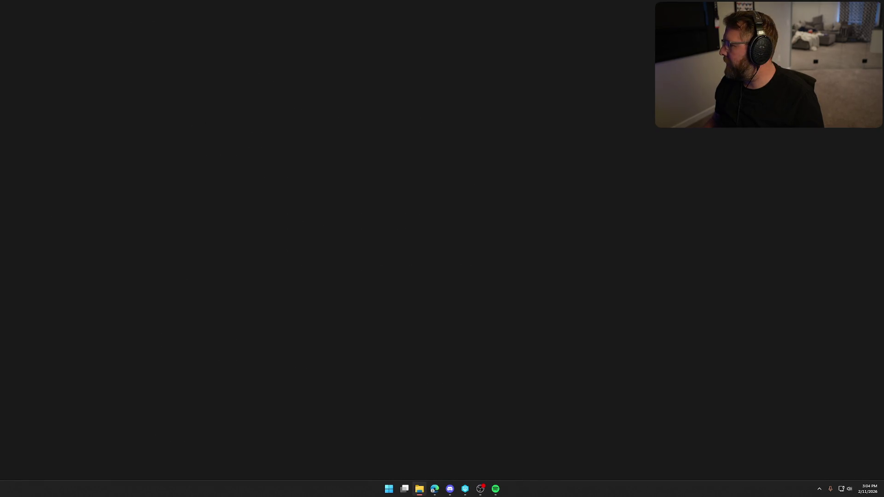
Switch from the empty editor window to the next open application
key(alt+Tab)
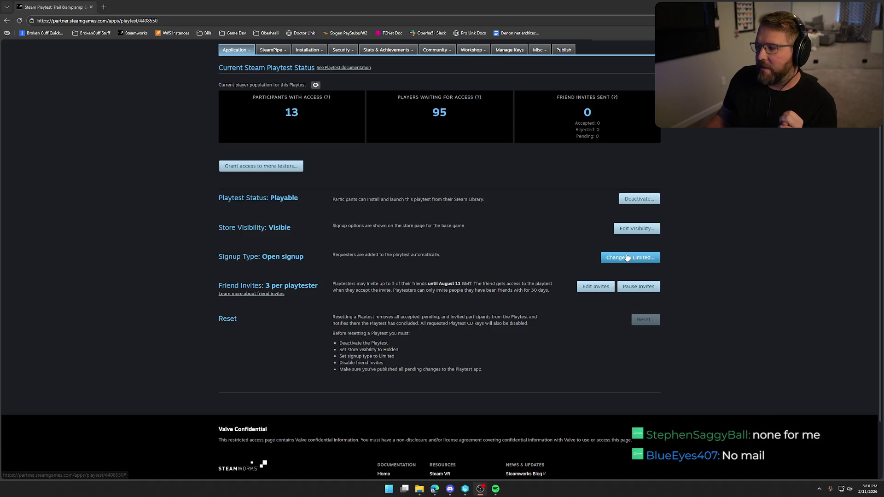
Refresh the playtest counts and review the note about automatic requester admission
click(316, 85)
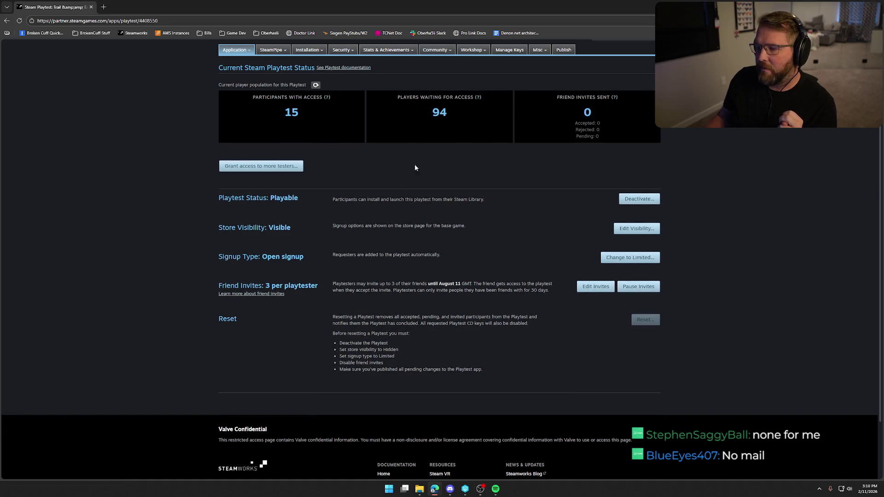
mouse_move(346, 267)
mouse_down()
mouse_move(426, 259)
mouse_move(404, 267)
mouse_up()
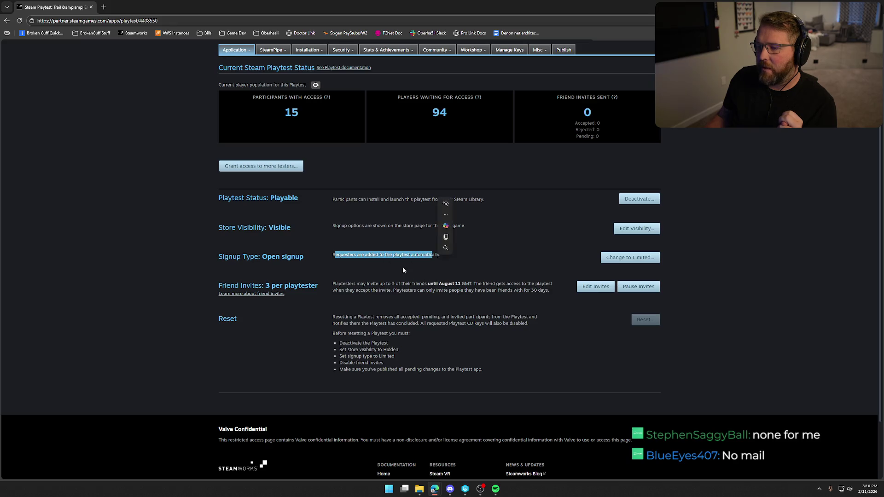
click(401, 269)
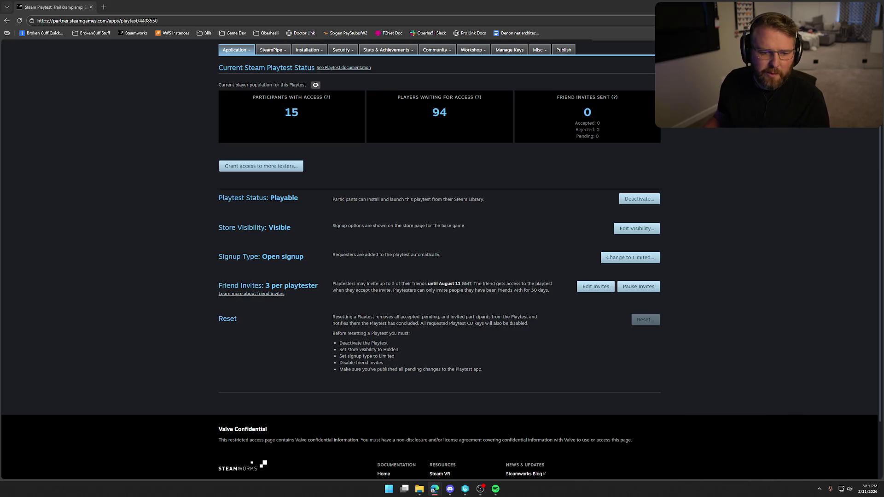
Focus the Steamworks playtest page and refresh the participant count until 0 players wait
click(338, 163)
click(316, 84)
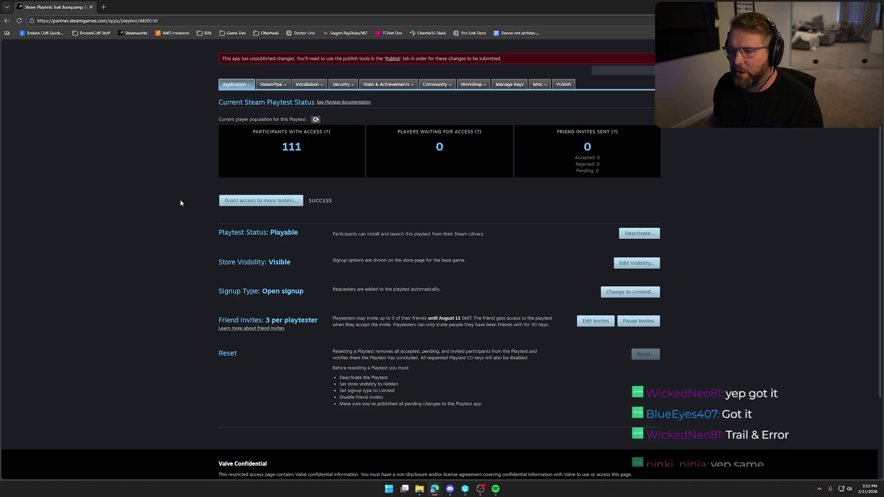
click(317, 119)
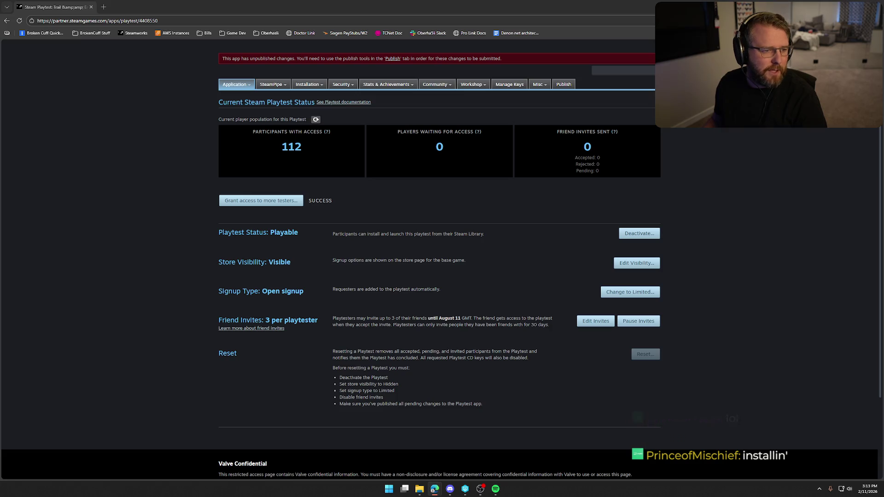
Refresh the participant count, switch to Discord, then refresh again to see 124 with access
click(316, 119)
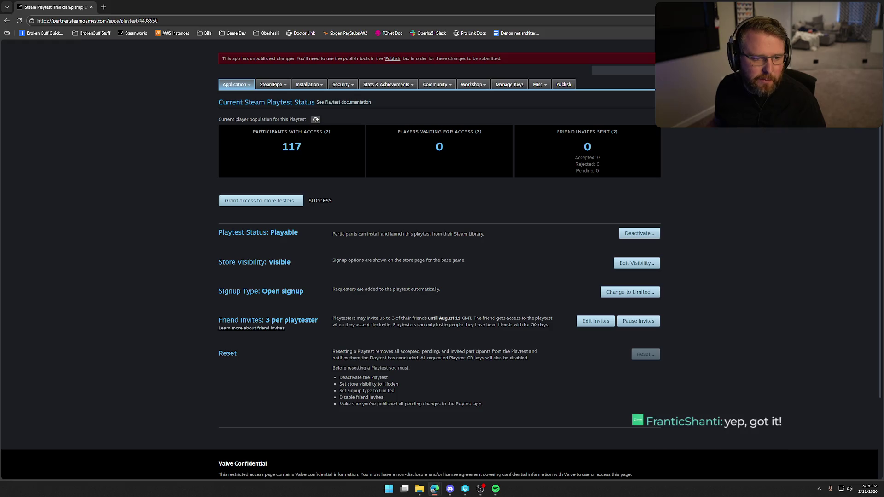
key(alt+Tab)
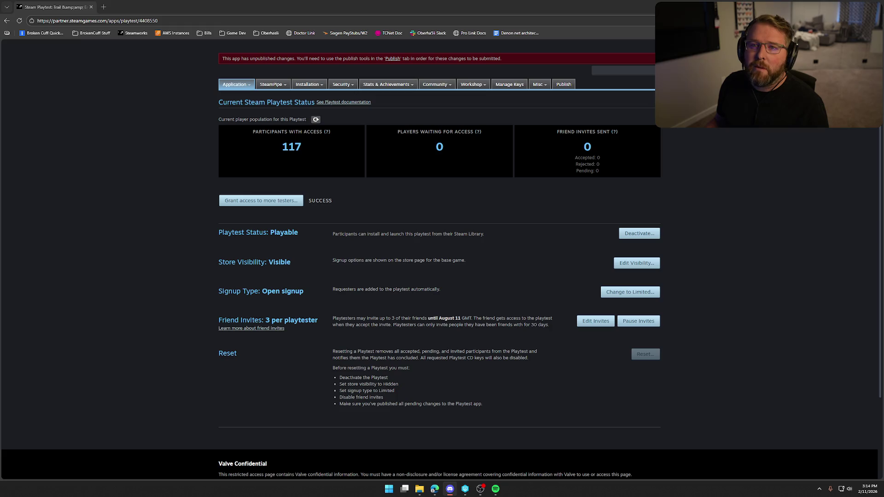
click(315, 119)
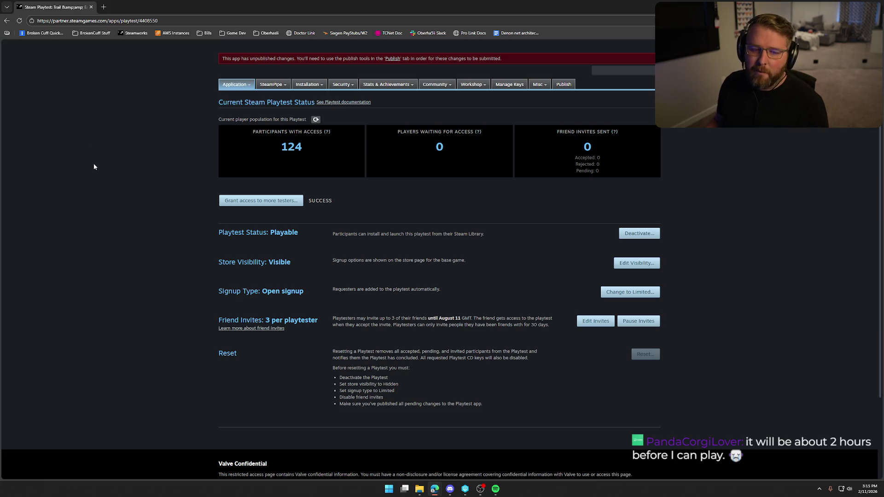
Check the chat app, then return to the Trail & Error playtest page in Steamworks
key(alt+Tab)
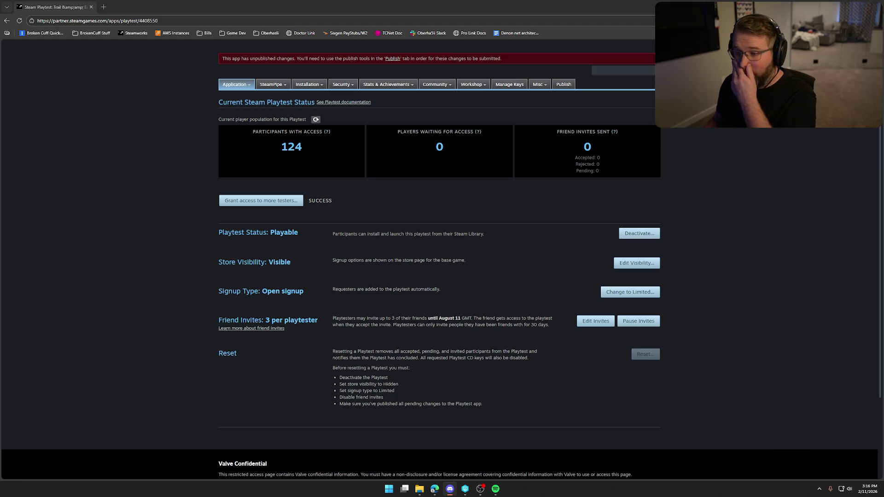
click(315, 121)
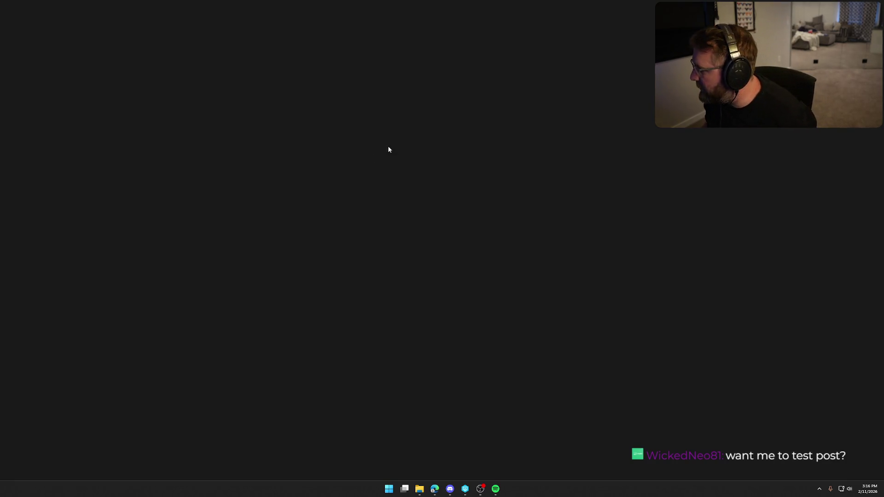
Close Spotify from its taskbar icon, then drag selection boxes across the empty desktop
right_click(495, 489)
click(484, 470)
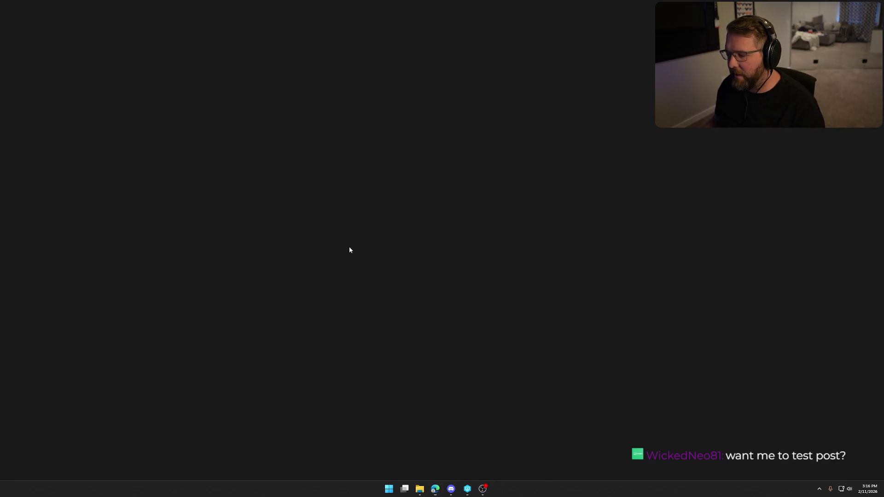
drag(256, 111, 372, 180)
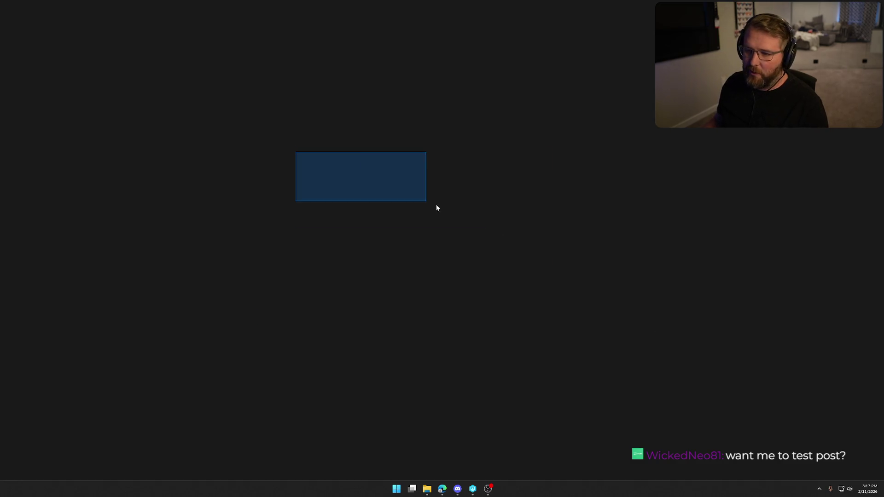
drag(440, 190, 180, 60)
mouse_move(97, 34)
mouse_down()
mouse_move(674, 329)
mouse_move(742, 391)
mouse_up()
drag(691, 327, 153, 127)
mouse_move(121, 59)
mouse_down()
mouse_move(664, 333)
mouse_move(672, 355)
mouse_up()
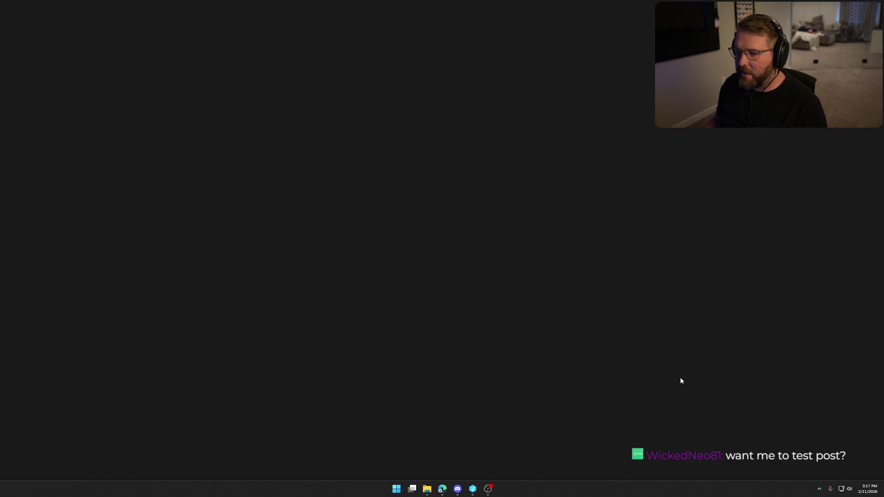
drag(490, 272, 486, 252)
mouse_move(447, 173)
mouse_down()
mouse_move(158, 143)
mouse_move(310, 137)
mouse_up()
drag(305, 106, 577, 241)
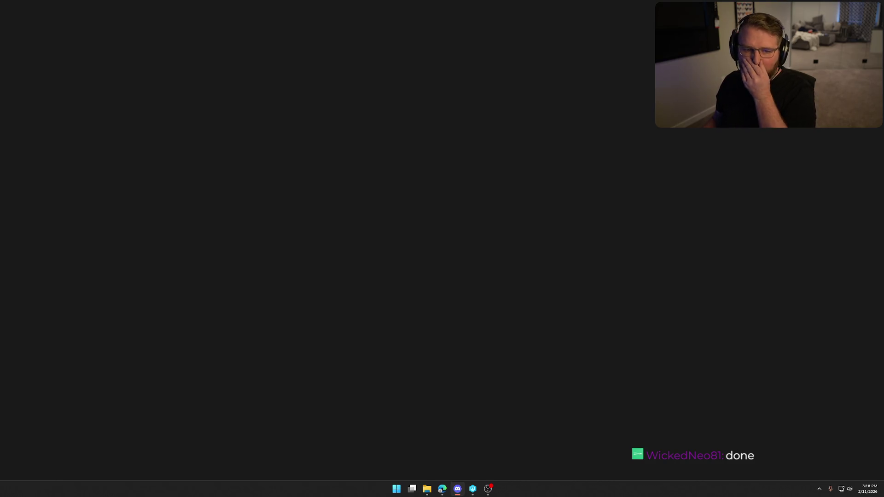
click(324, 164)
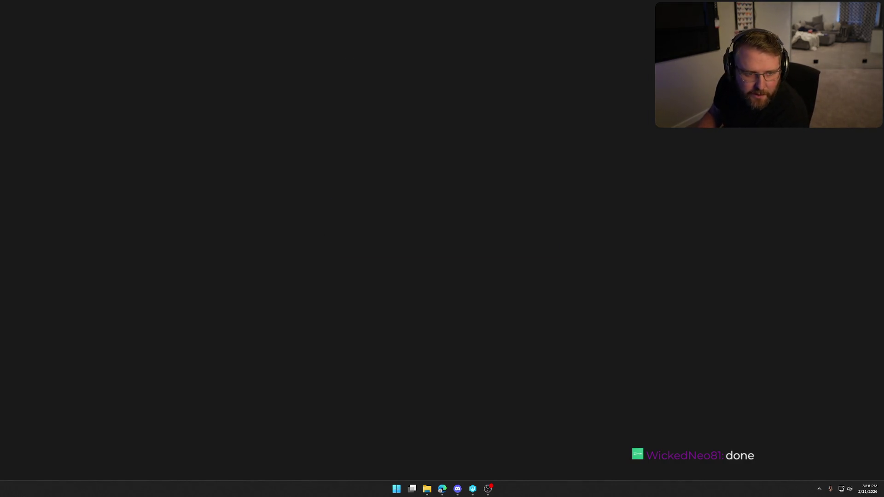
click(458, 489)
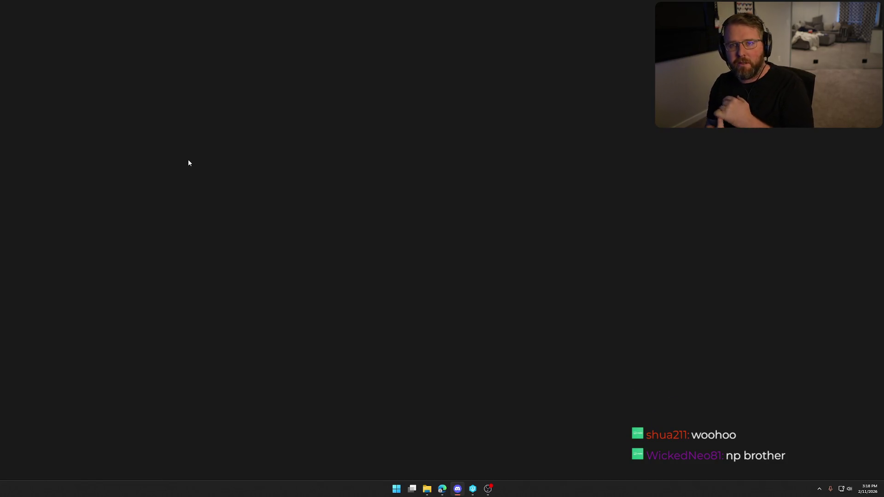
click(256, 200)
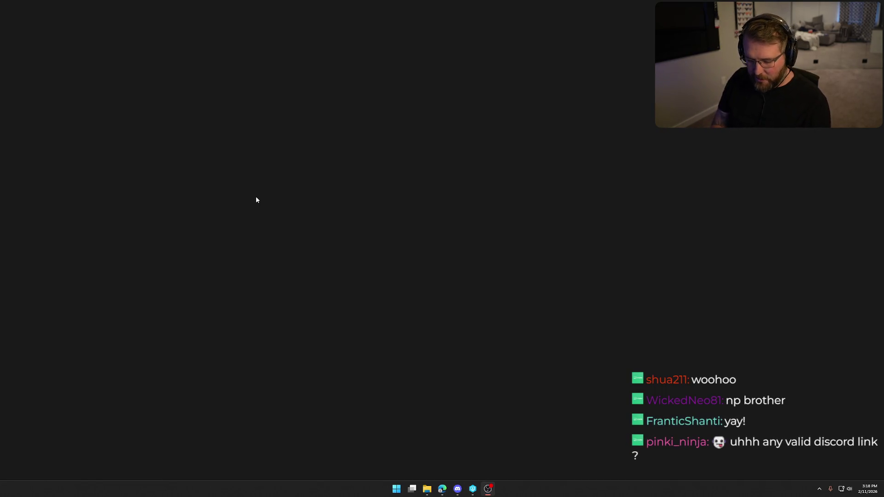